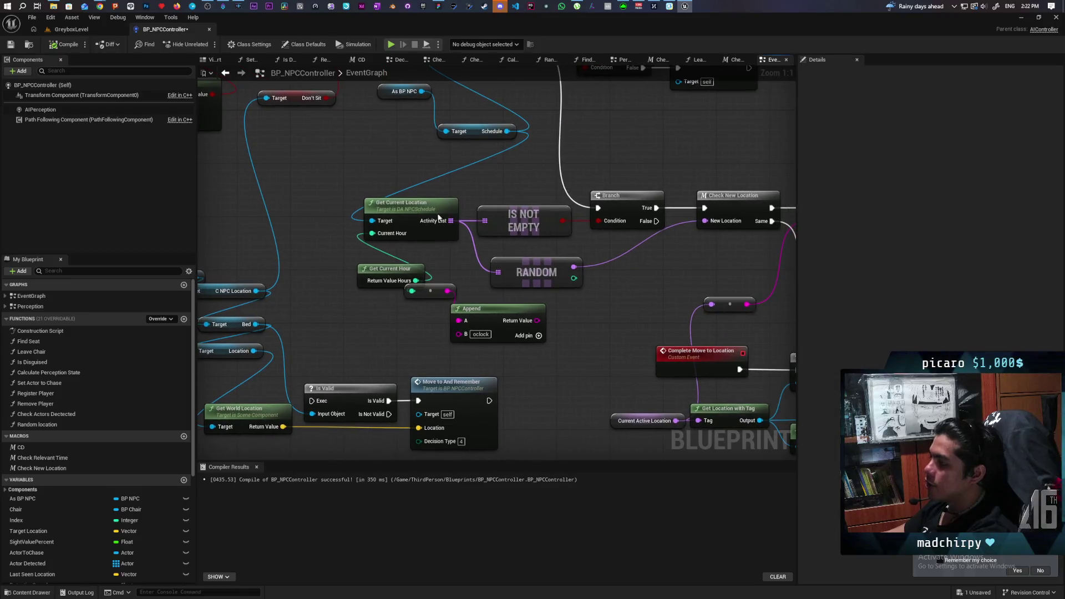
# Inspect the Get Current Location, On Location Arrived, Branch and Check New Location nodes in the graph.
pyautogui.click(424, 239)
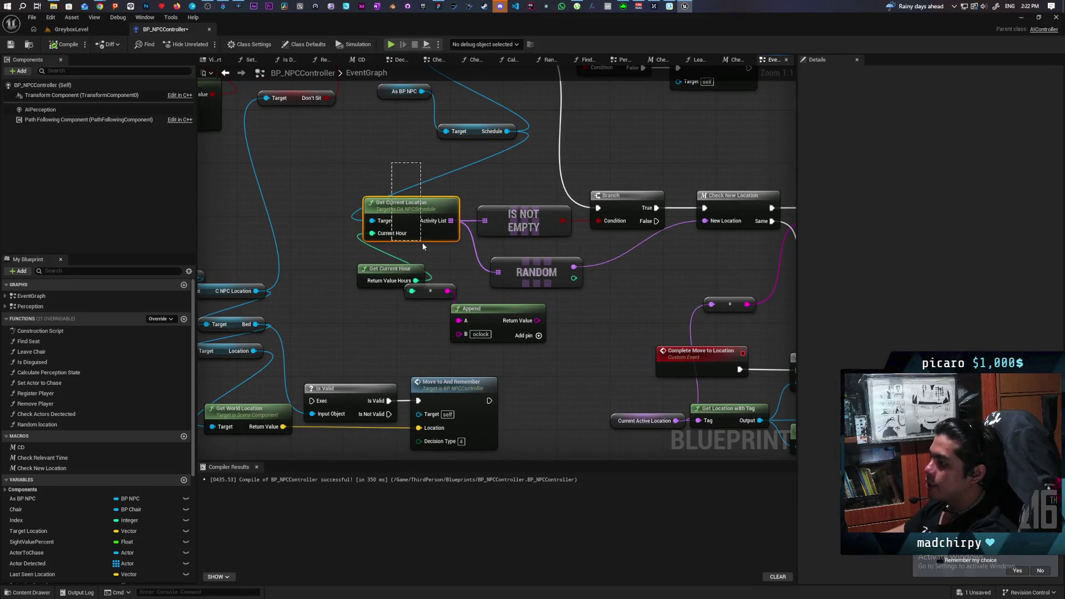
pyautogui.moveTo(427, 251); pyautogui.dragTo(330, 206)
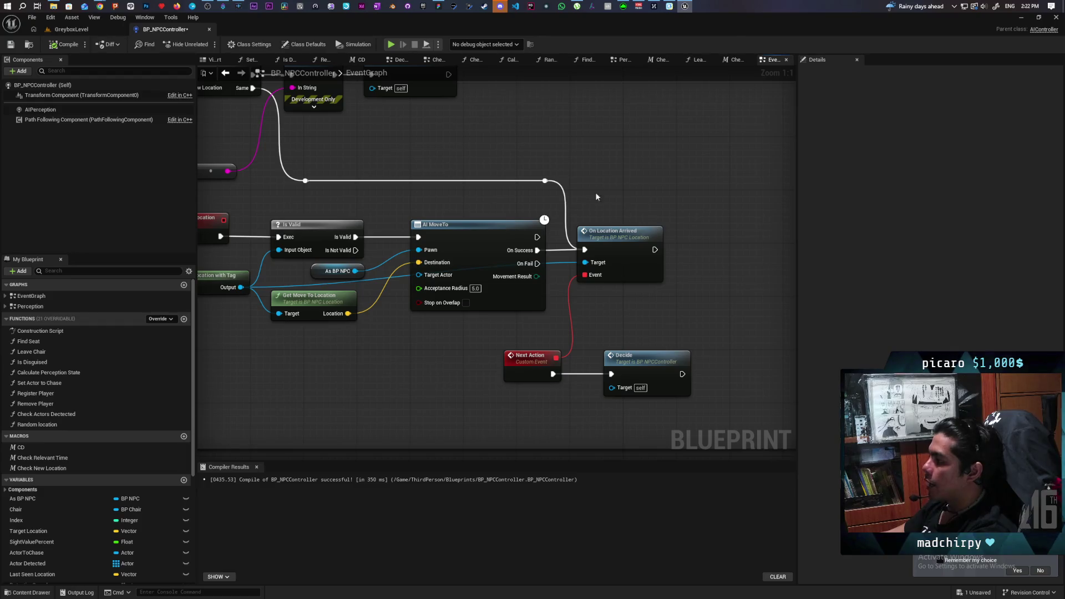
pyautogui.click(628, 276)
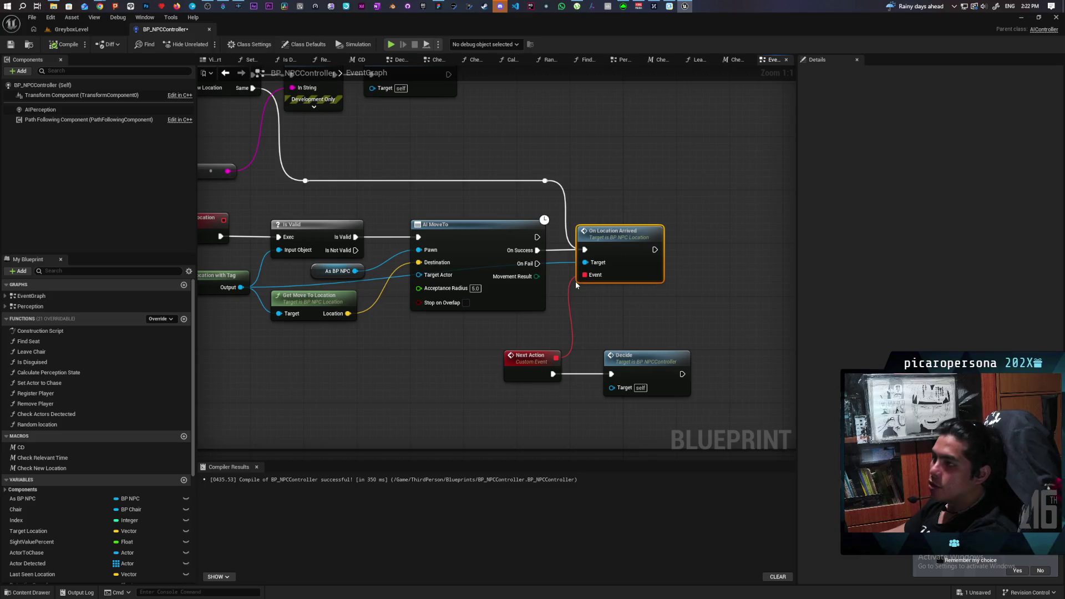
pyautogui.moveTo(374, 186)
pyautogui.mouseDown()
pyautogui.moveTo(587, 231)
pyautogui.moveTo(321, 260)
pyautogui.moveTo(433, 174)
pyautogui.mouseUp()
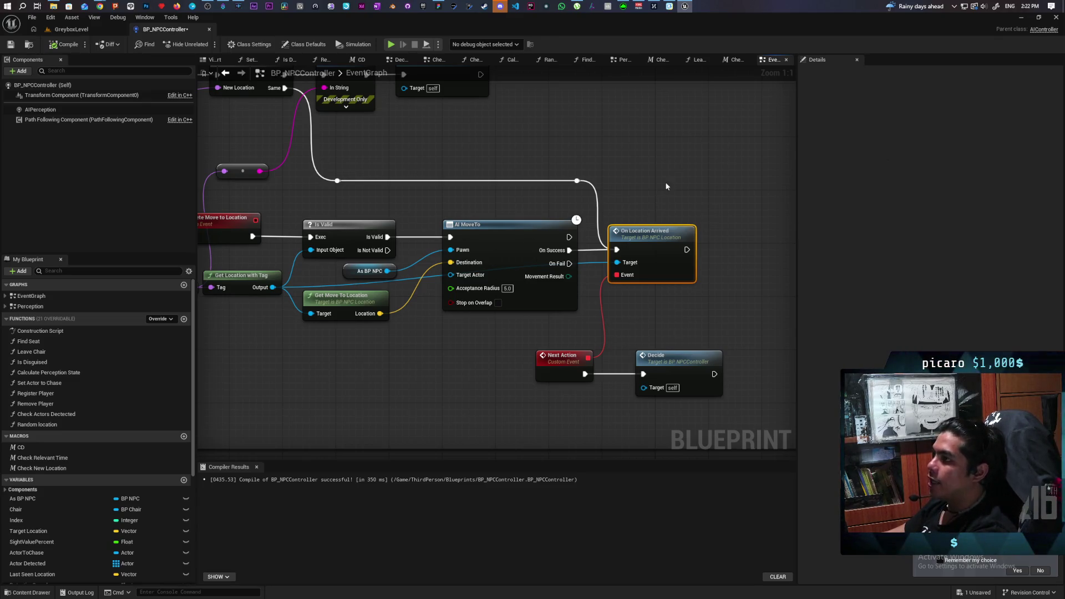
pyautogui.moveTo(662, 185); pyautogui.dragTo(678, 232)
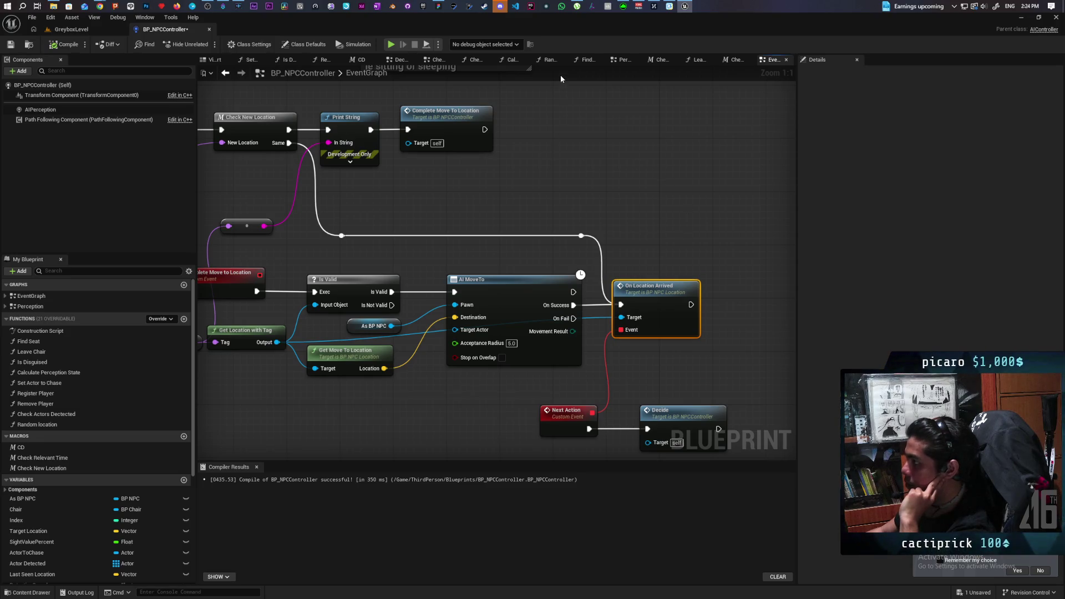
# In WhatsApp, send a contact "we on for a call tonight?" and minimize the window.
pyautogui.click(562, 6)
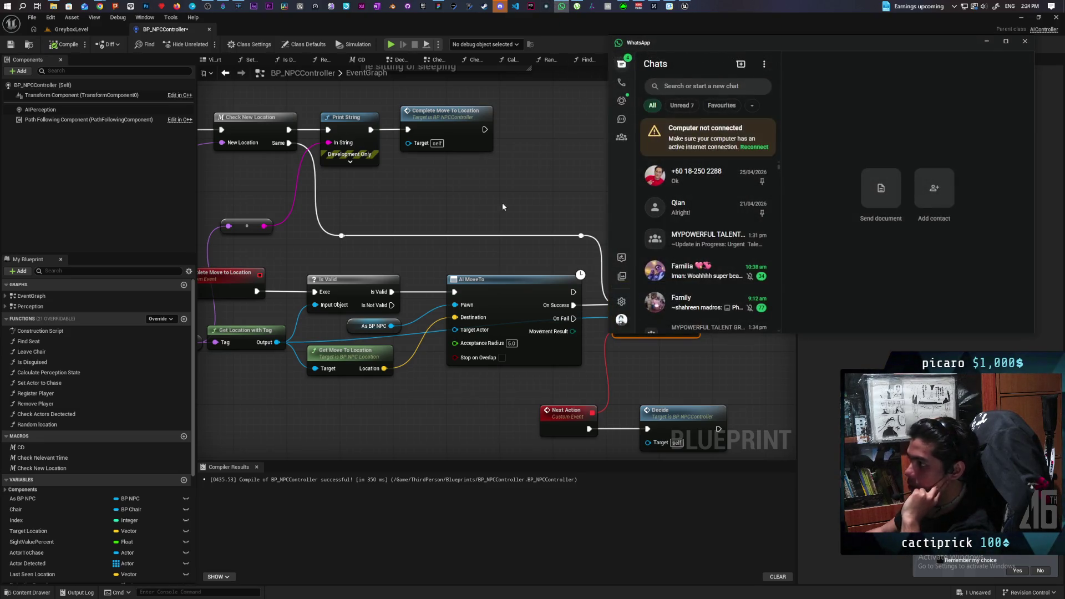
pyautogui.scroll(-5, 711, 246)
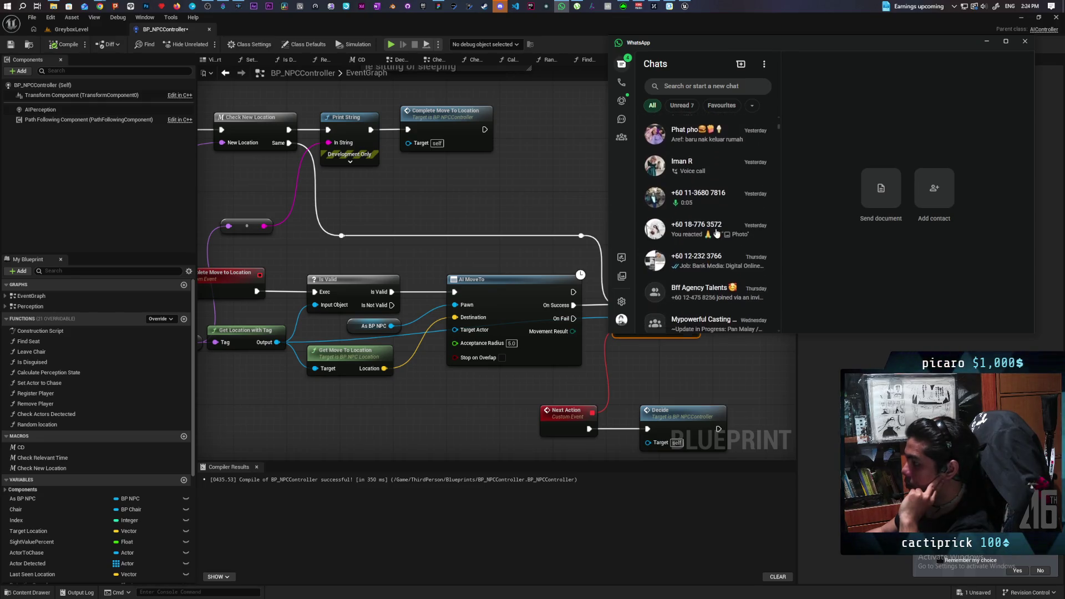
pyautogui.scroll(-5, 717, 233)
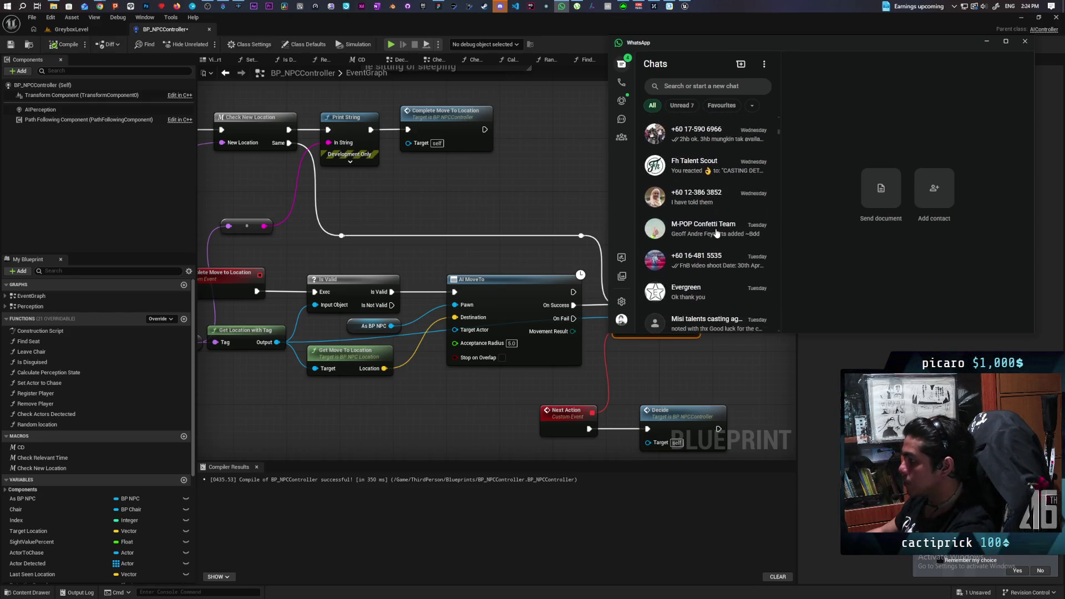
pyautogui.scroll(-1, 717, 233)
pyautogui.click(716, 230)
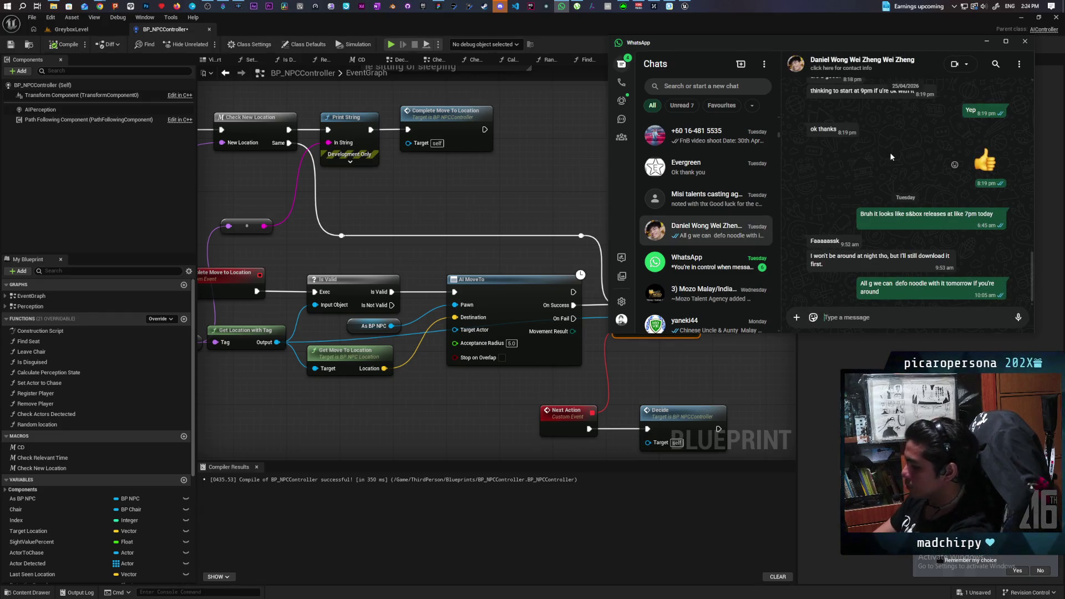
pyautogui.write('we o')
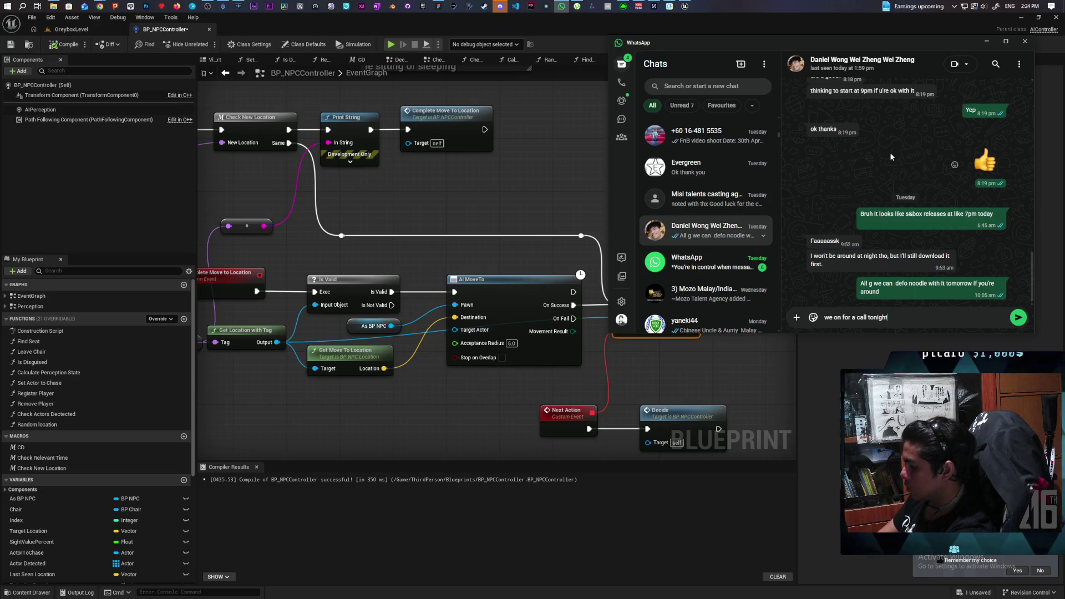
pyautogui.write('?')
pyautogui.press('Return')
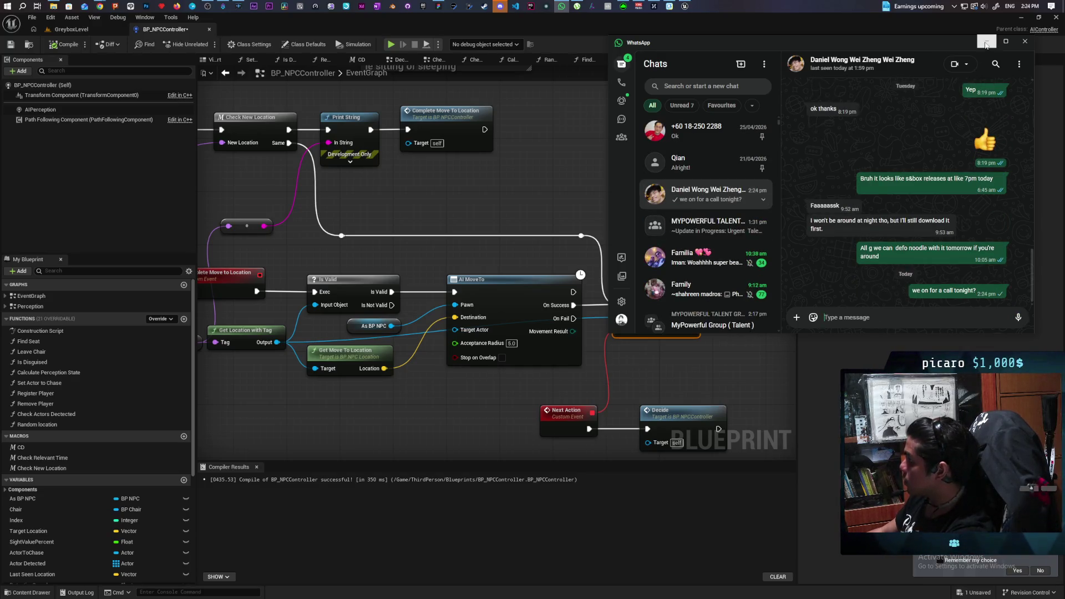
pyautogui.click(986, 44)
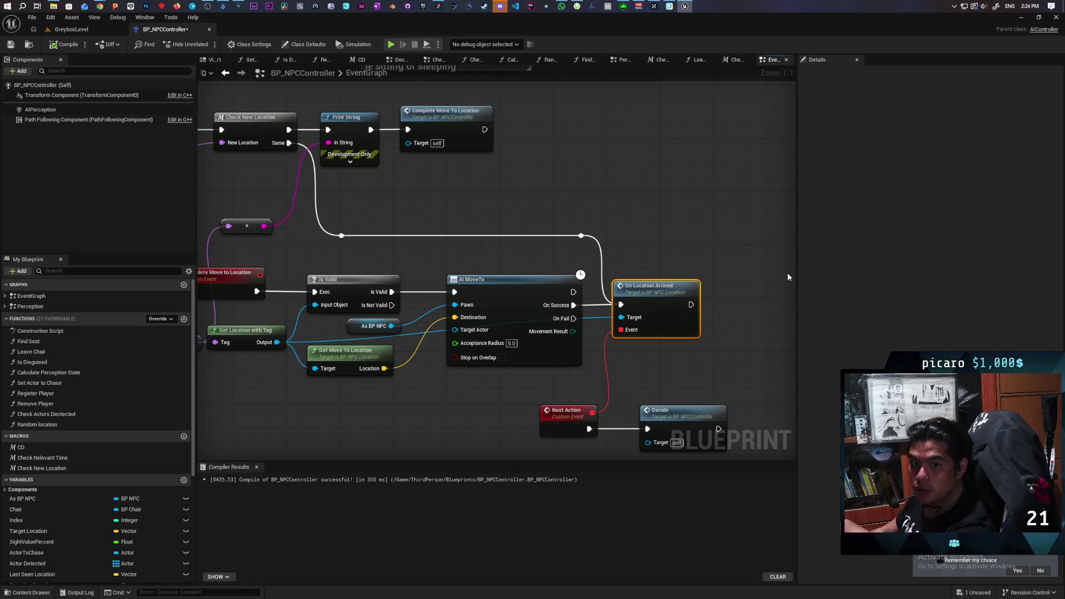
# Open the On Location Arrived function, review its five nodes, and bring up the Content Drawer.
pyautogui.moveTo(438, 421)
pyautogui.mouseDown()
pyautogui.moveTo(457, 376)
pyautogui.moveTo(495, 388)
pyautogui.moveTo(479, 380)
pyautogui.moveTo(483, 404)
pyautogui.moveTo(333, 346)
pyautogui.mouseUp()
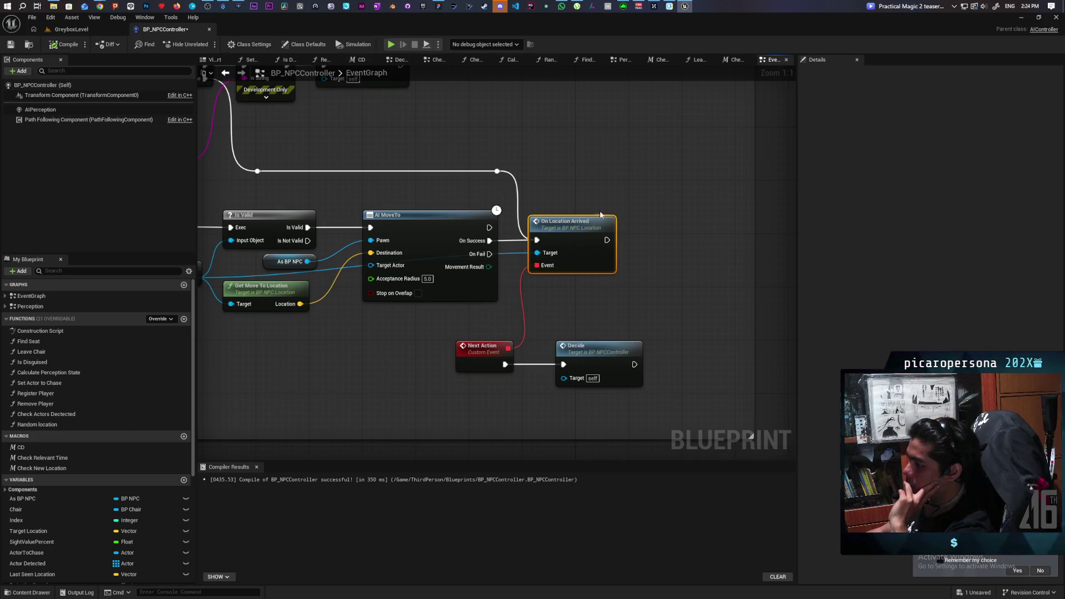
pyautogui.doubleClick(572, 238)
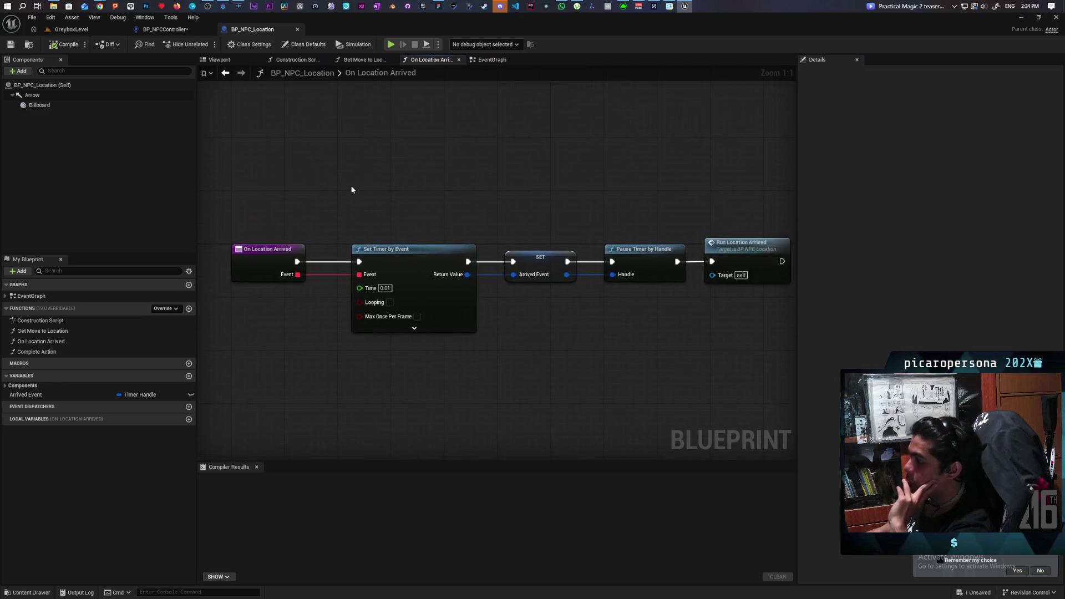
pyautogui.scroll(-3, 350, 191)
pyautogui.scroll(2, 473, 193)
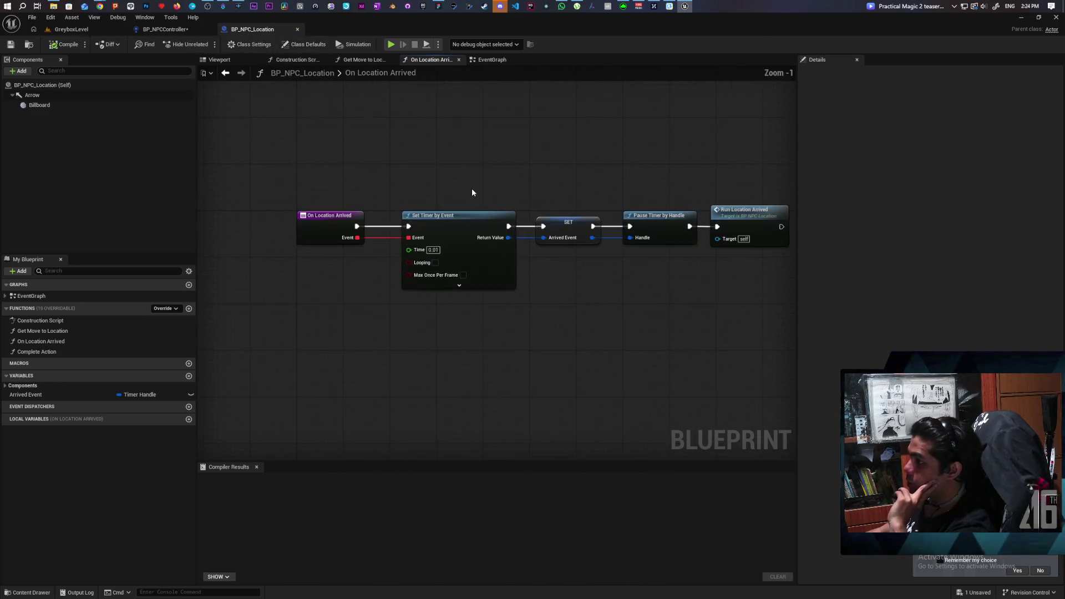
pyautogui.moveTo(298, 170); pyautogui.dragTo(687, 318)
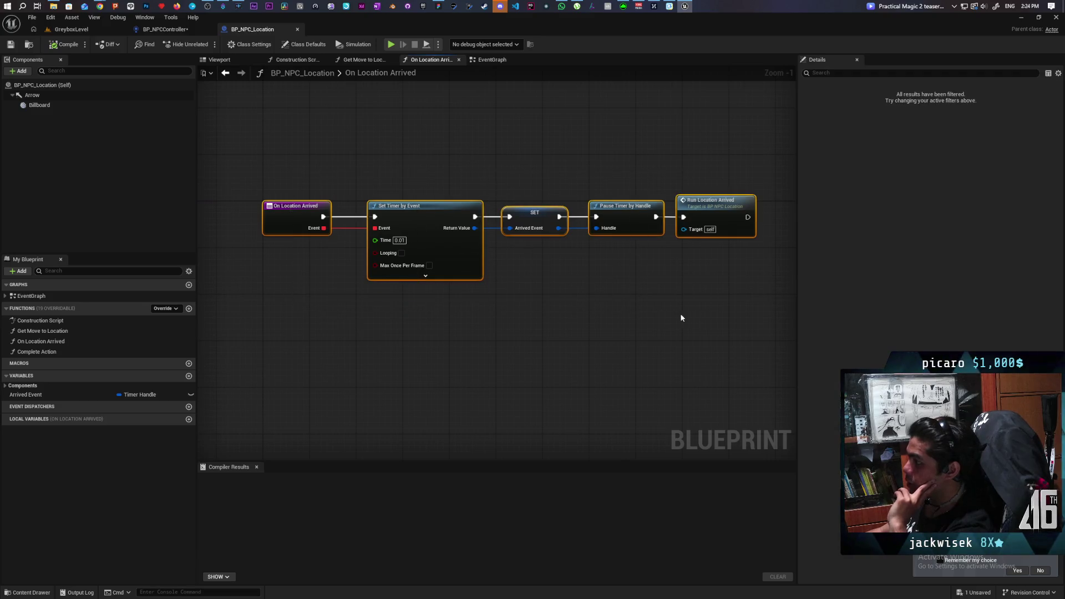
pyautogui.moveTo(414, 188)
pyautogui.mouseDown()
pyautogui.moveTo(576, 299)
pyautogui.moveTo(694, 310)
pyautogui.mouseUp()
pyautogui.click(694, 310)
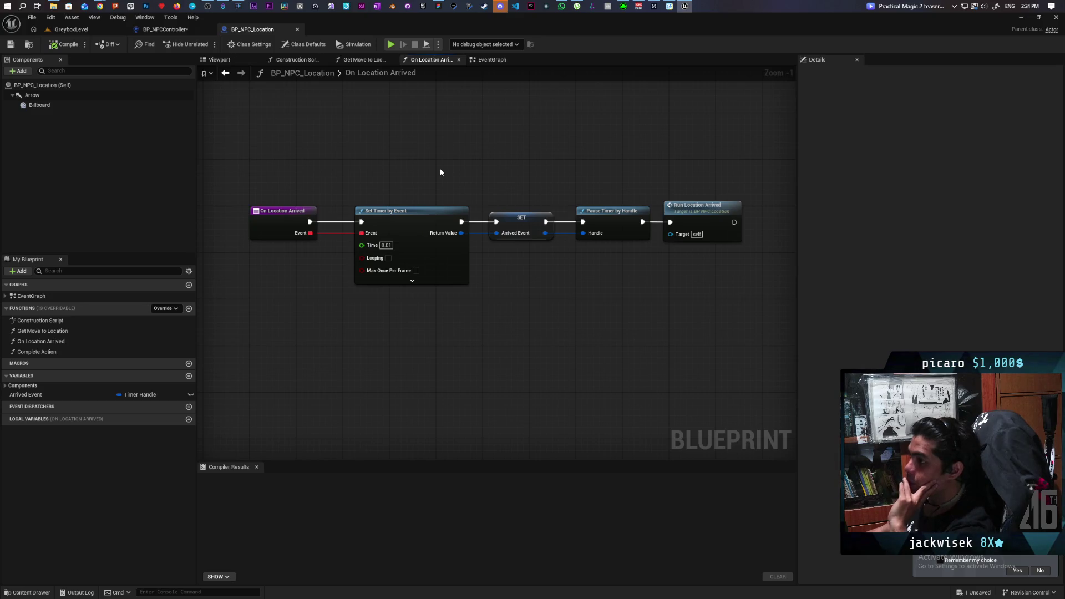
pyautogui.hotkey('ctrl', 'space')
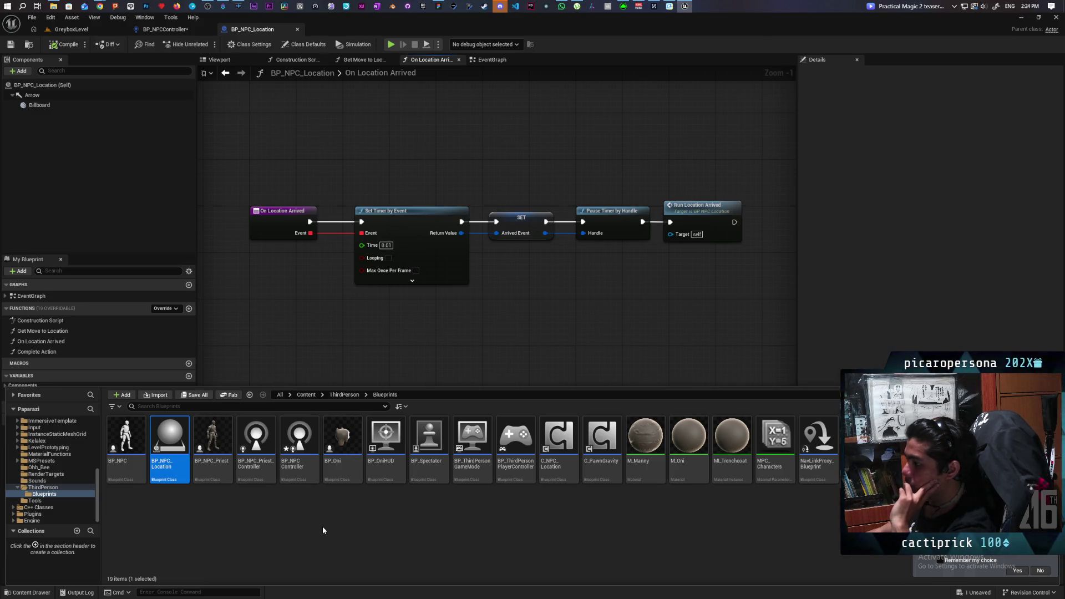
# Select the BP_NPC_Location2 marker in GreyboxLevel, then return to the BP_NPC_Location blueprint editor.
pyautogui.click(71, 29)
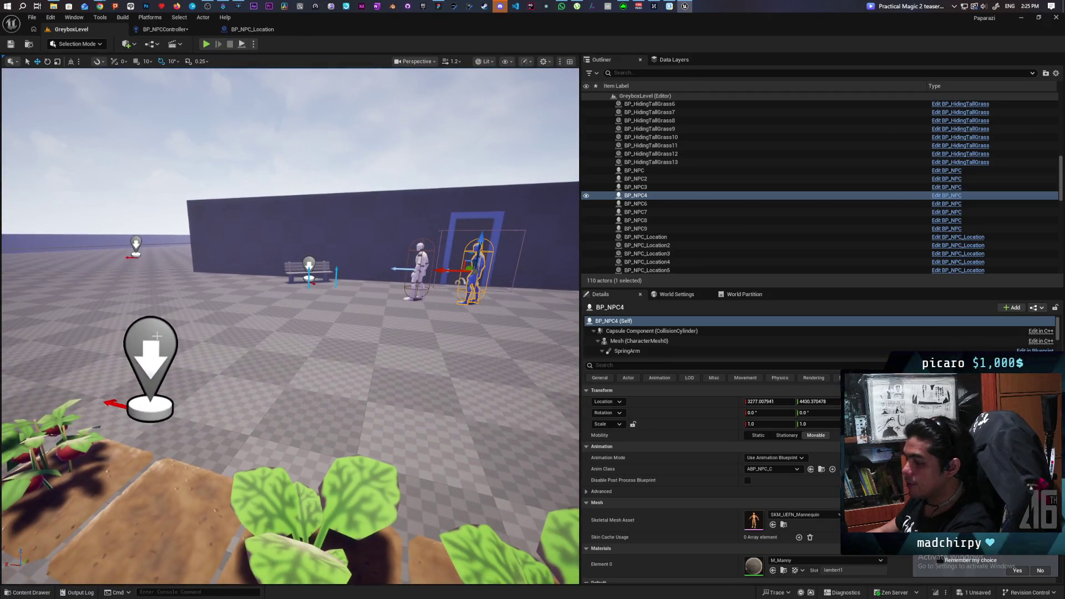
pyautogui.click(189, 348)
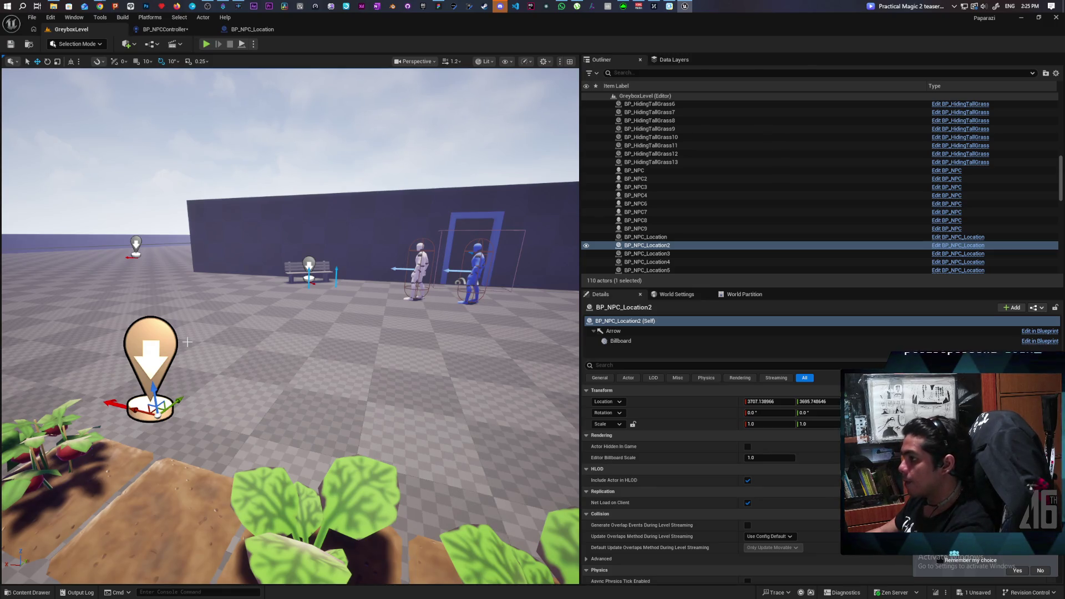
pyautogui.click(942, 247)
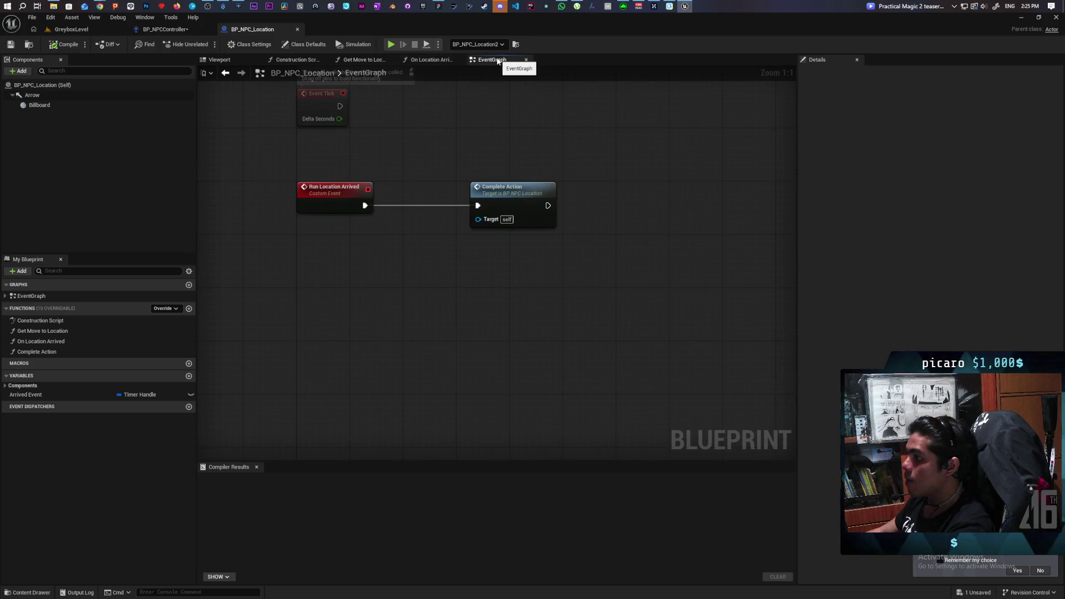
# Shift Complete Action further right to make room after Run Location Arrived.
pyautogui.moveTo(469, 150); pyautogui.dragTo(459, 249)
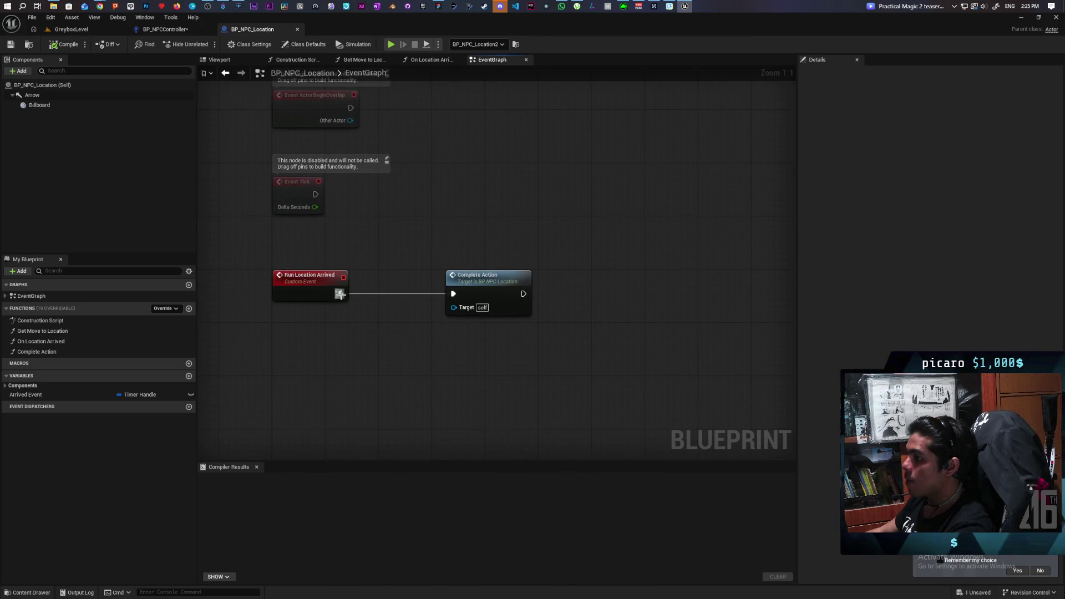
pyautogui.moveTo(489, 344)
pyautogui.mouseDown()
pyautogui.moveTo(476, 357)
pyautogui.moveTo(491, 337)
pyautogui.mouseUp()
pyautogui.click(309, 254)
pyautogui.click(420, 350)
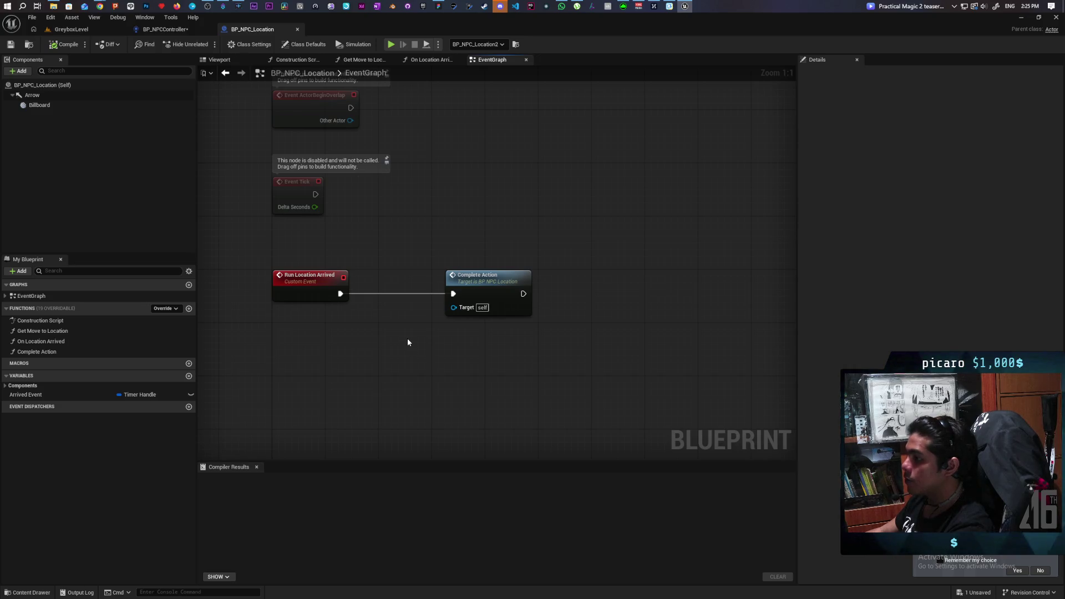
pyautogui.moveTo(490, 282); pyautogui.dragTo(604, 281)
pyautogui.click(470, 331)
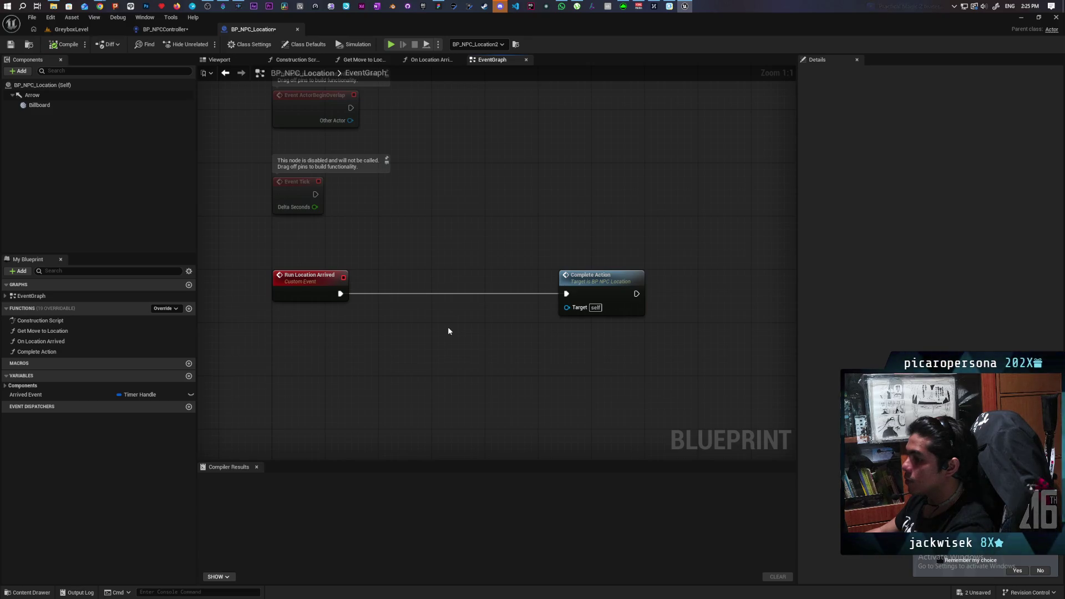
# Insert a Delay between Run Location Arrived and Complete Action, promoting its duration to a Duration variable.
pyautogui.hotkey('ctrl', 'v')
pyautogui.moveTo(429, 324); pyautogui.dragTo(482, 294)
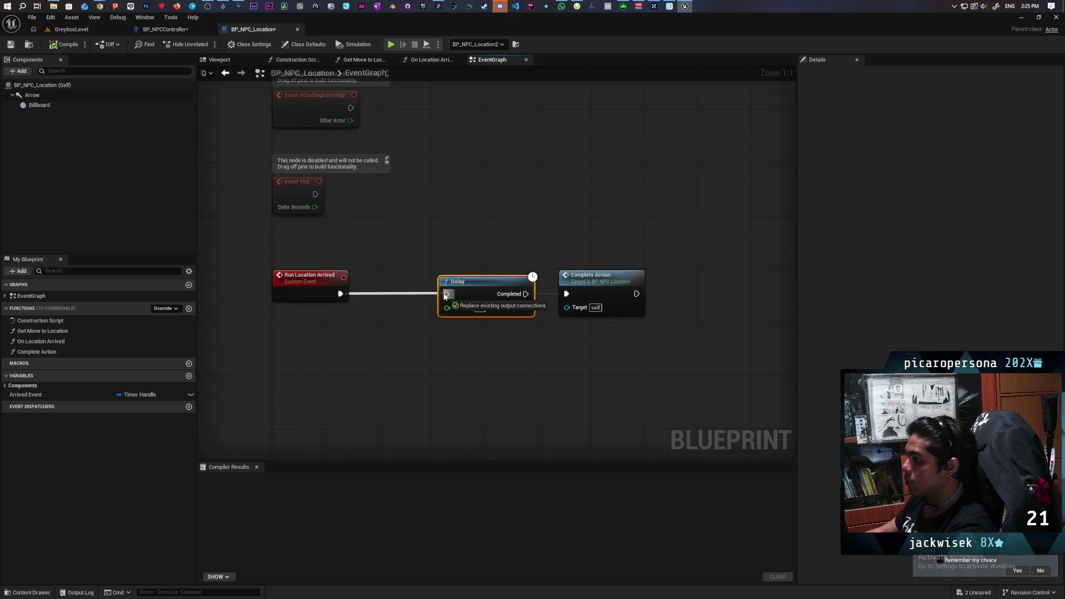
pyautogui.moveTo(483, 288); pyautogui.dragTo(400, 367)
pyautogui.click(460, 341)
pyautogui.click(447, 420)
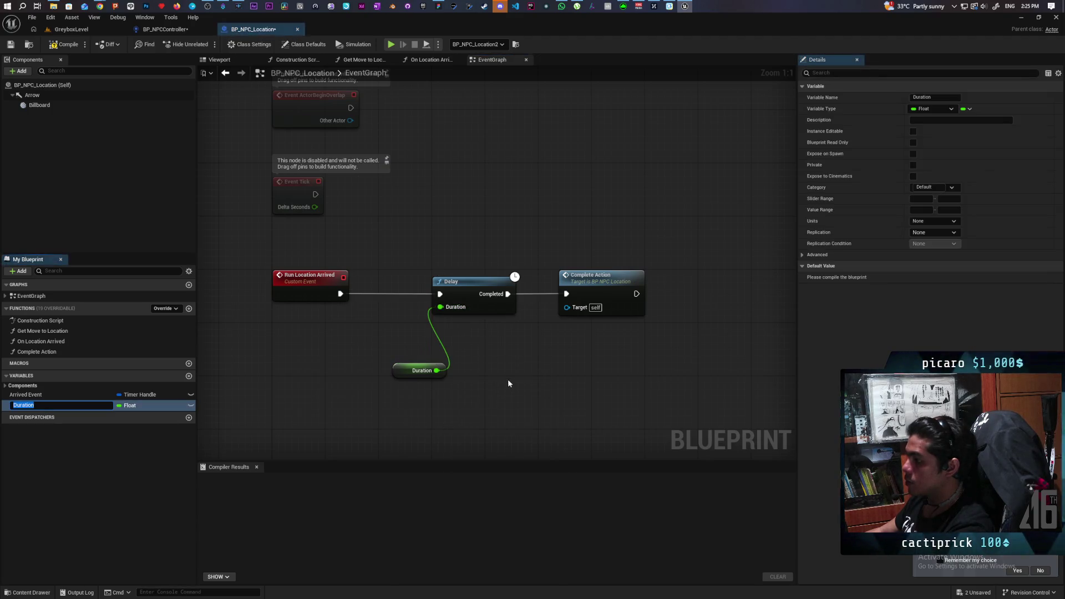
# Compile and save BP_NPC_Location, tidy the Duration getter, and switch back to GreyboxLevel.
pyautogui.click(68, 44)
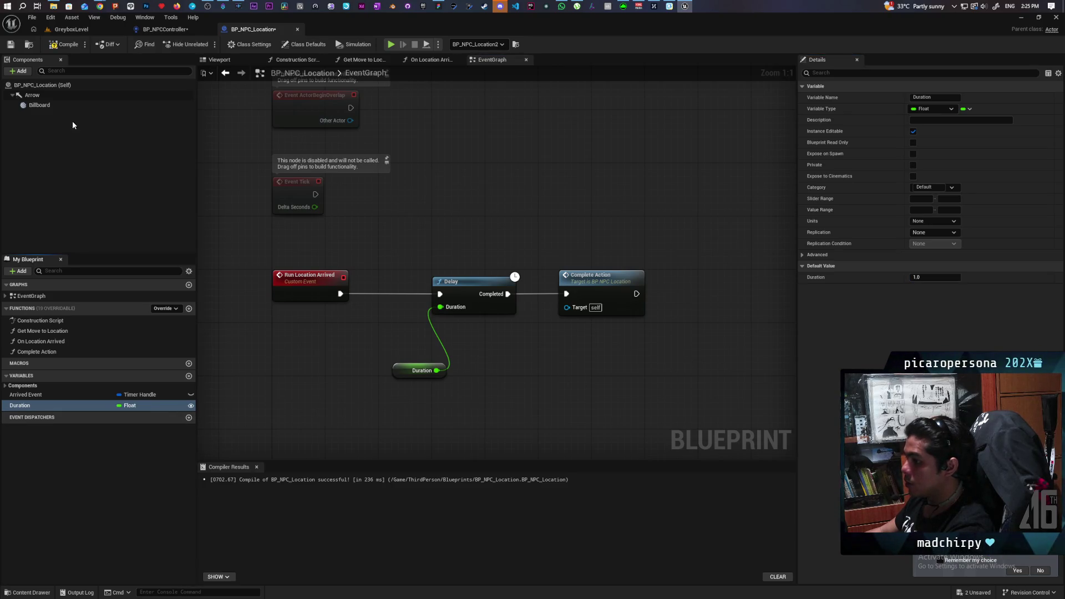
pyautogui.hotkey('ctrl', 's')
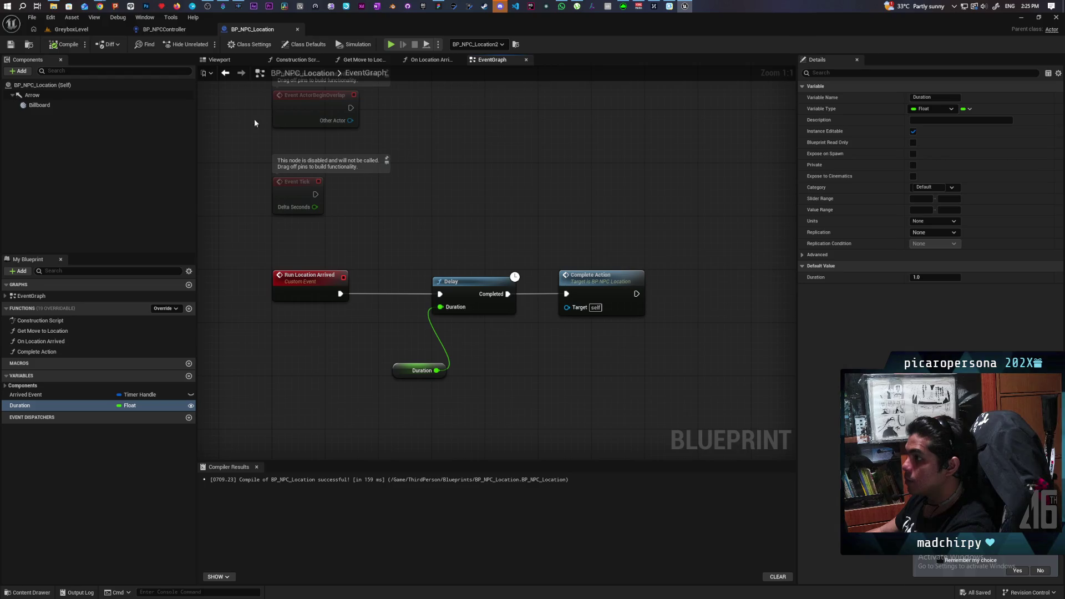
pyautogui.moveTo(405, 368); pyautogui.dragTo(389, 336)
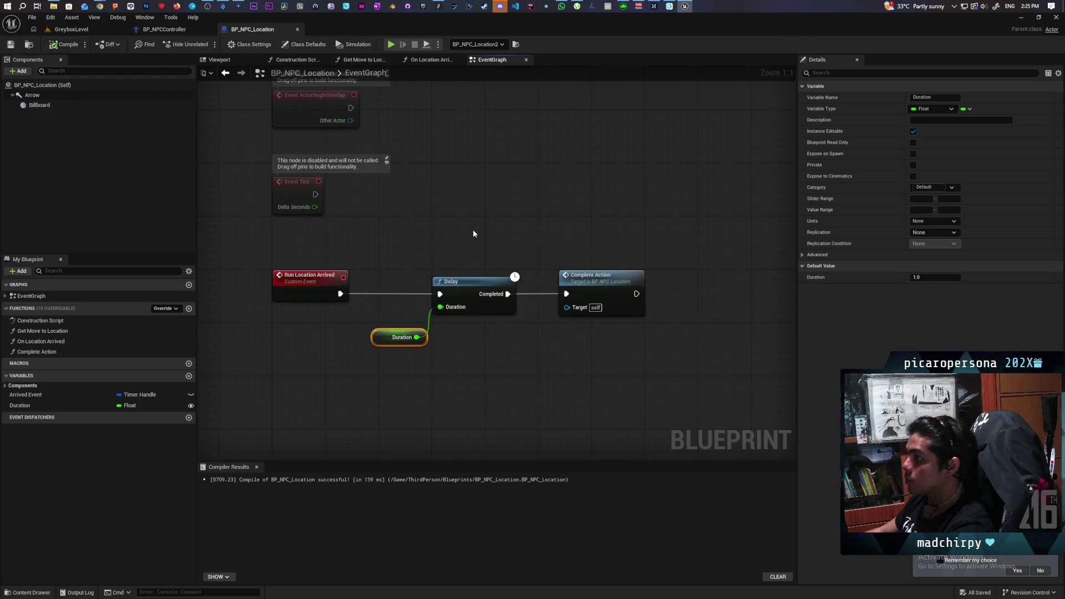
pyautogui.hotkey('ctrl', 'Tab')
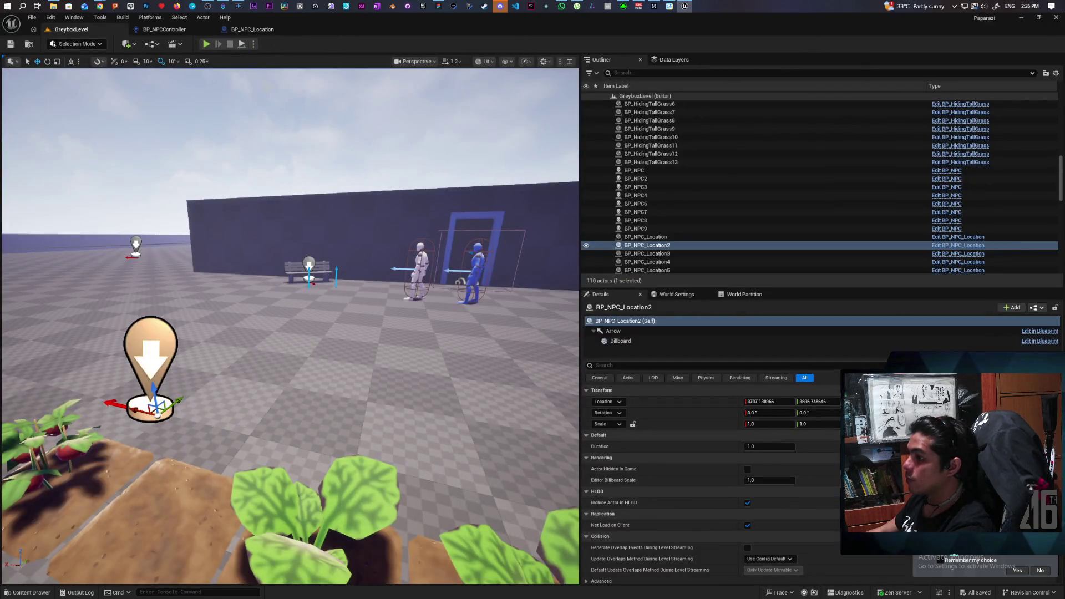
# Start a play session and walk the character past the bushes toward the wall and white NPC.
pyautogui.click(207, 45)
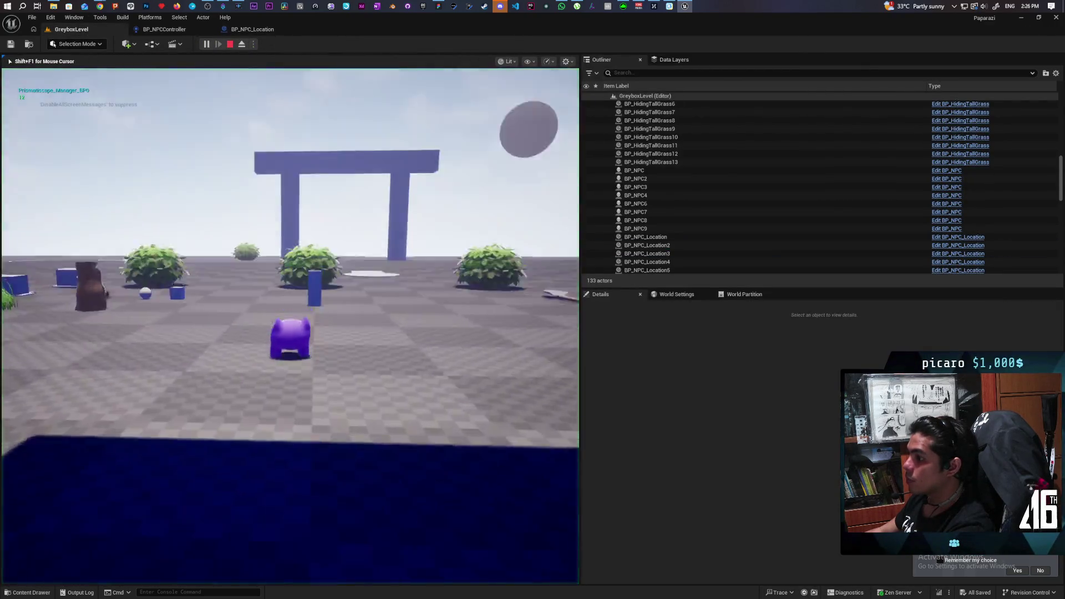
pyautogui.press('w')
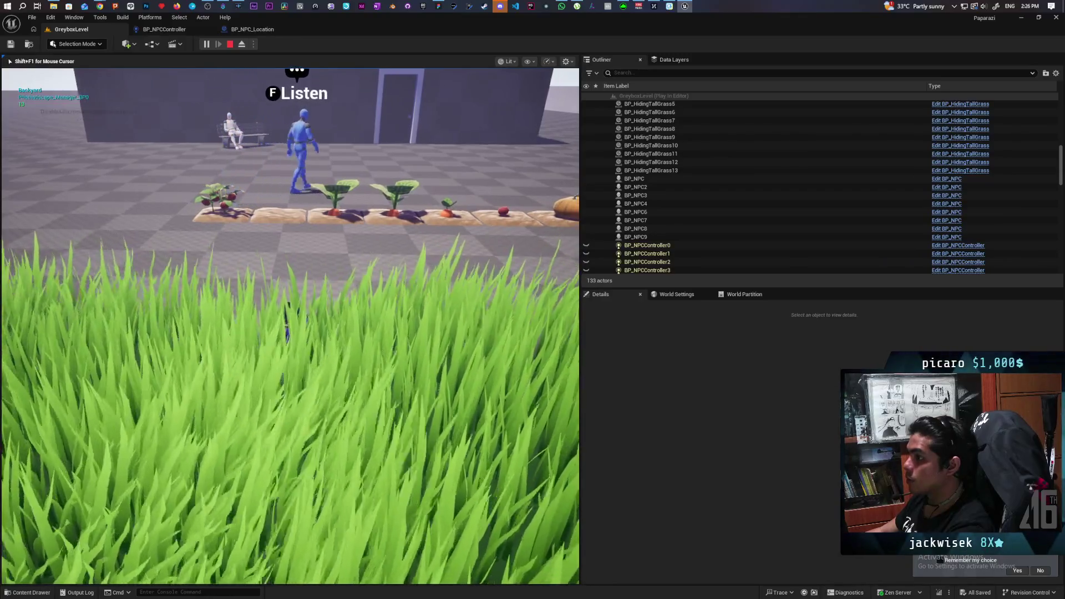
pyautogui.press('w')
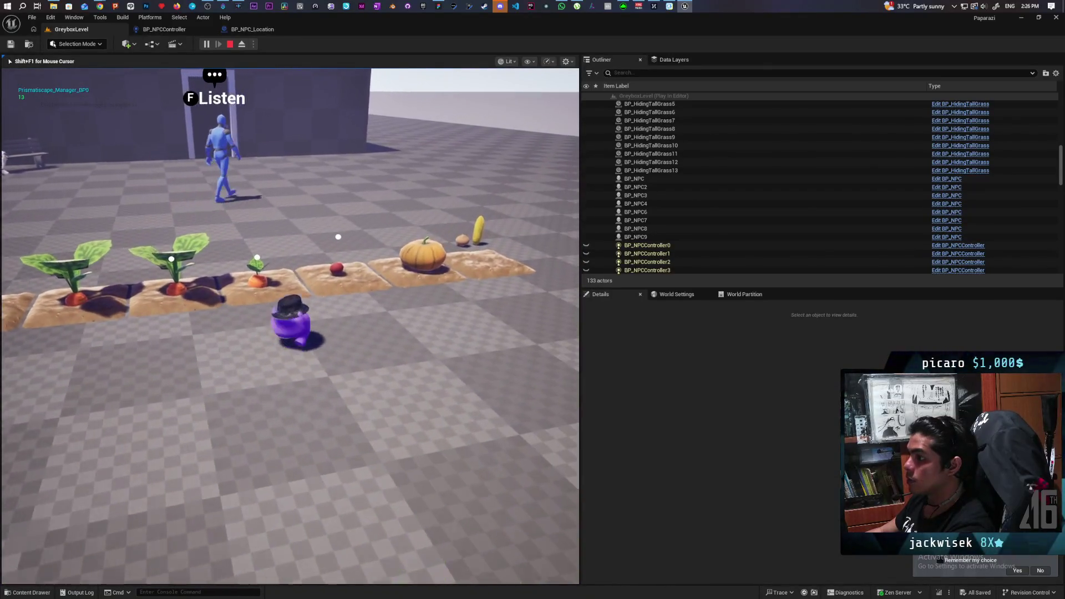
pyautogui.press('w')
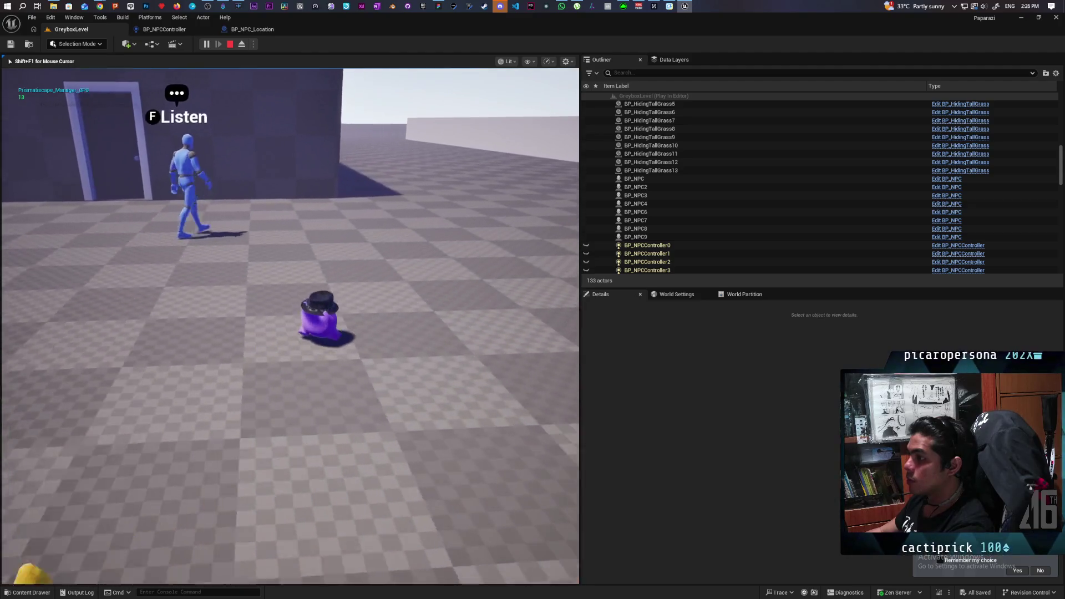
pyautogui.press('w')
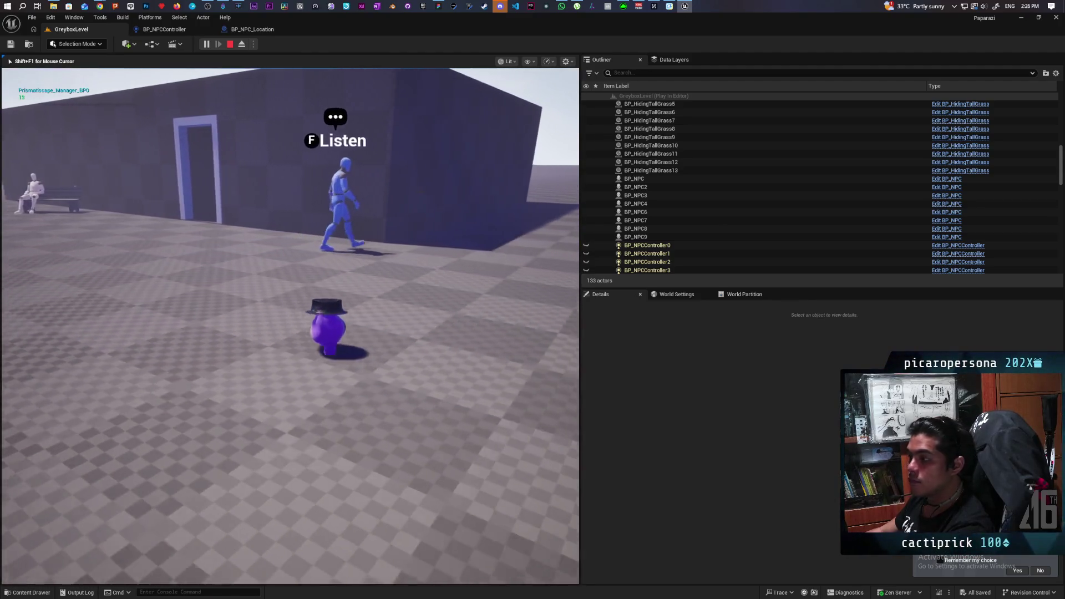
pyautogui.press('w')
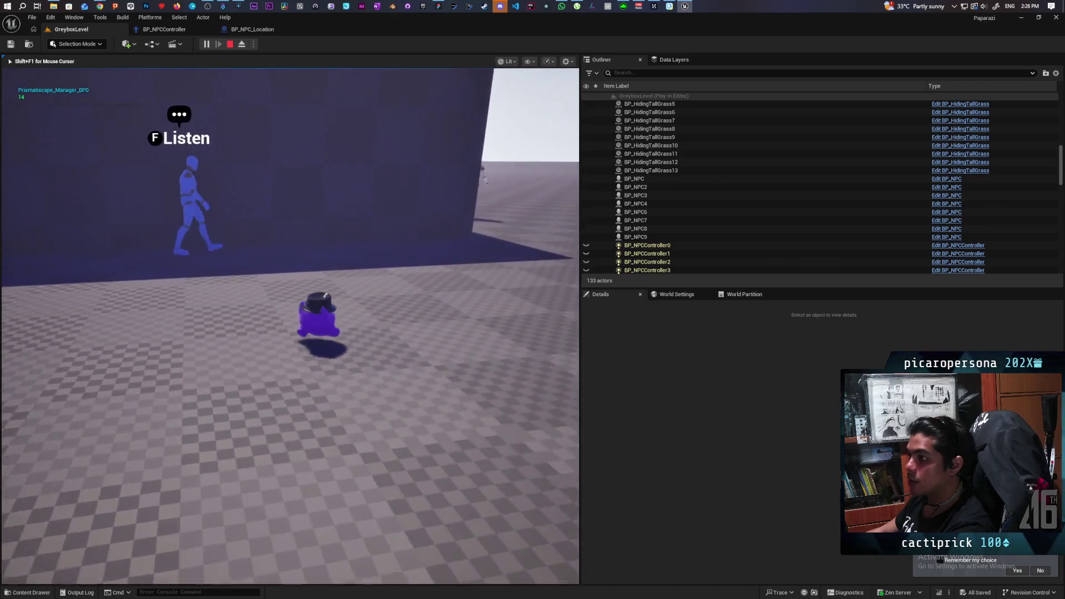
pyautogui.press('w')
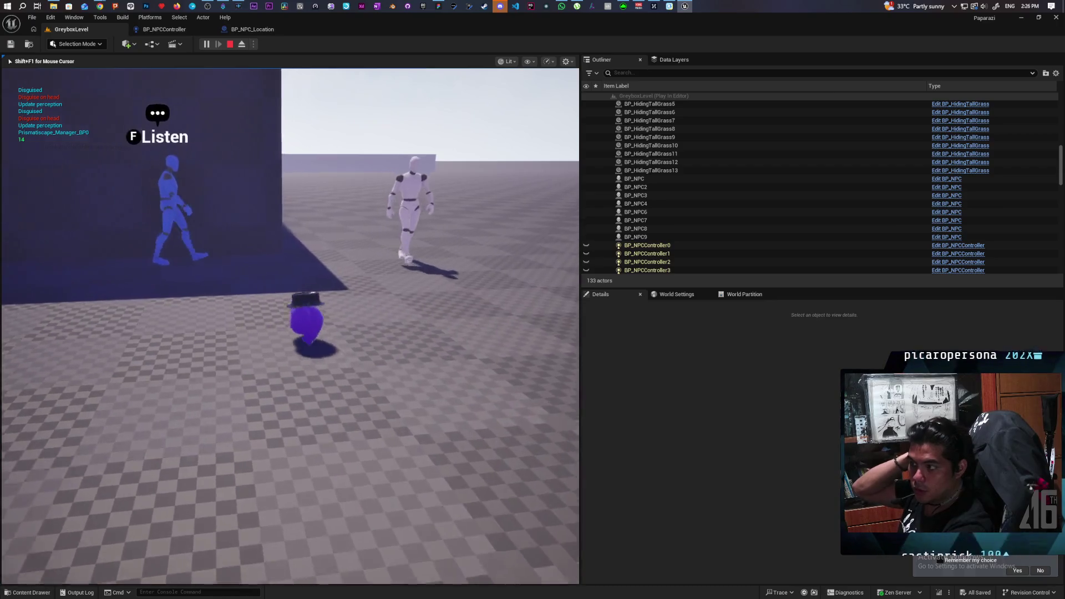
pyautogui.press('w')
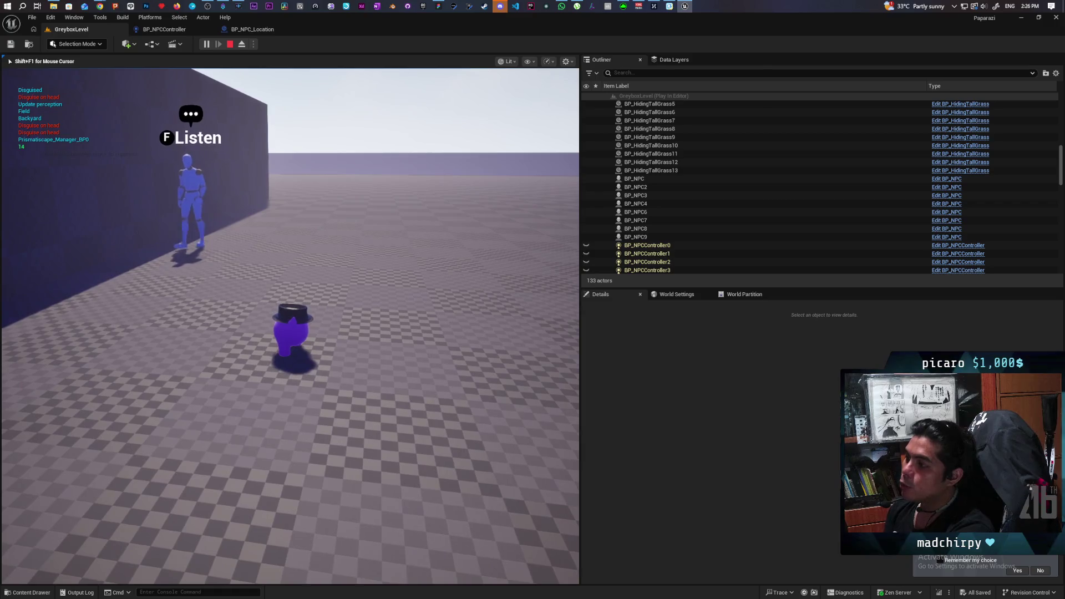
# Move left and turn toward the grass and bench NPC, then put on the disguise.
pyautogui.press('a')
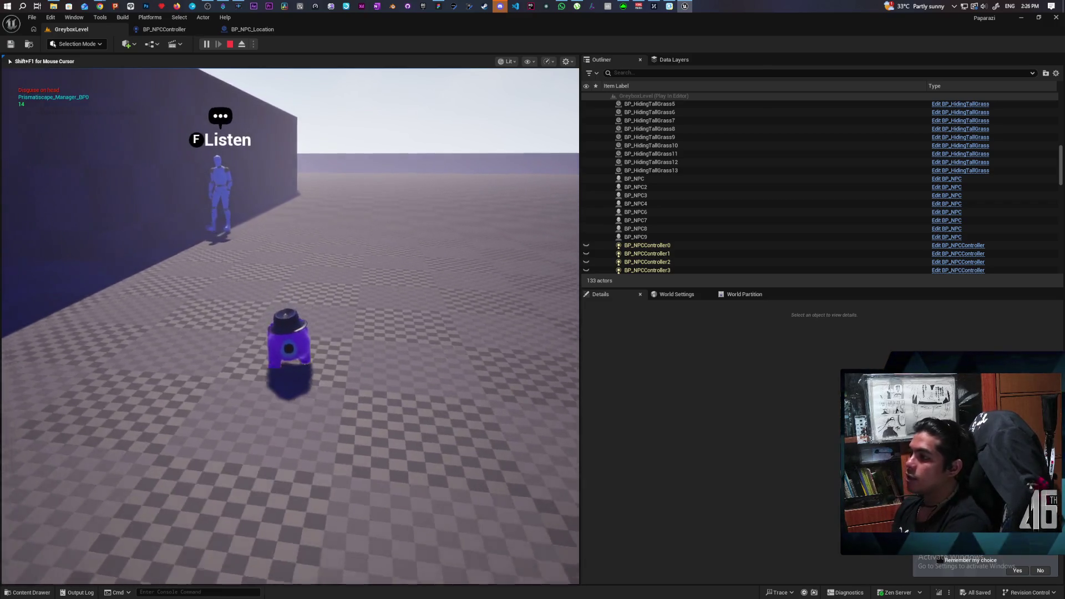
pyautogui.press('a')
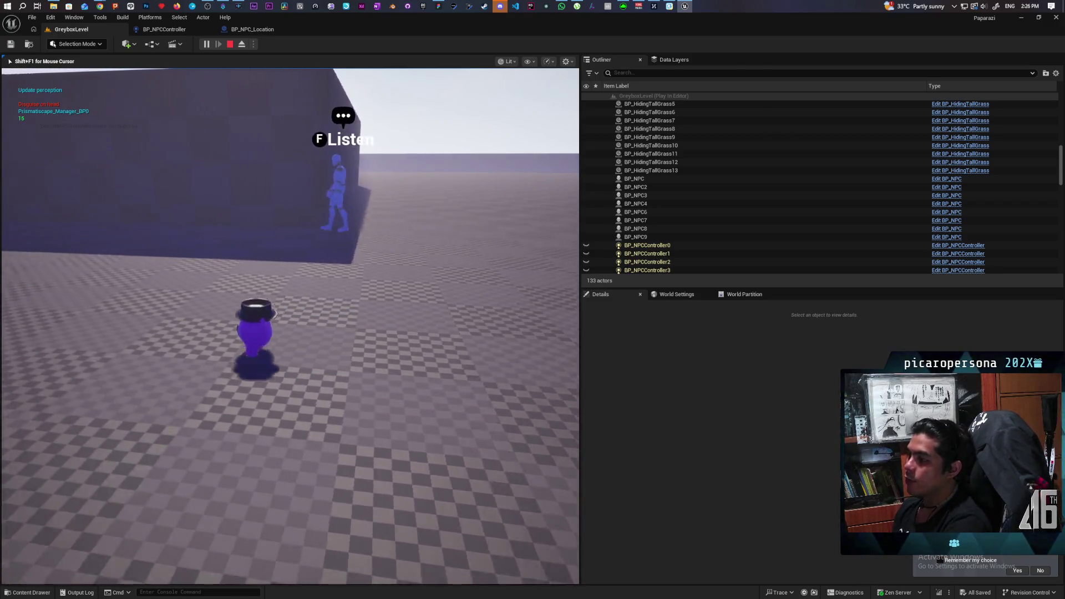
pyautogui.press('a')
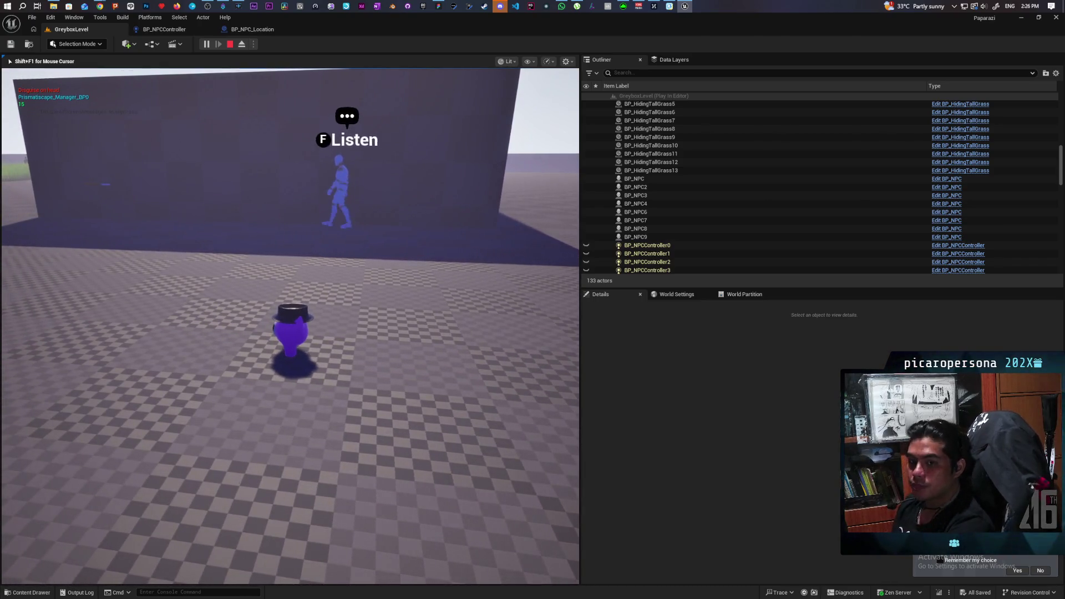
pyautogui.press('a')
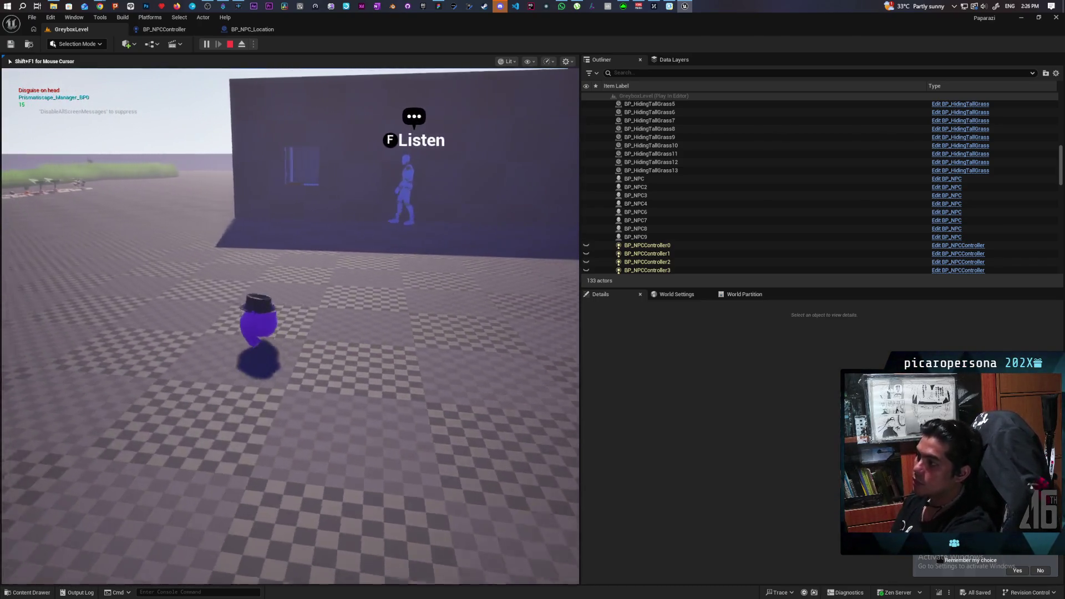
pyautogui.press('a')
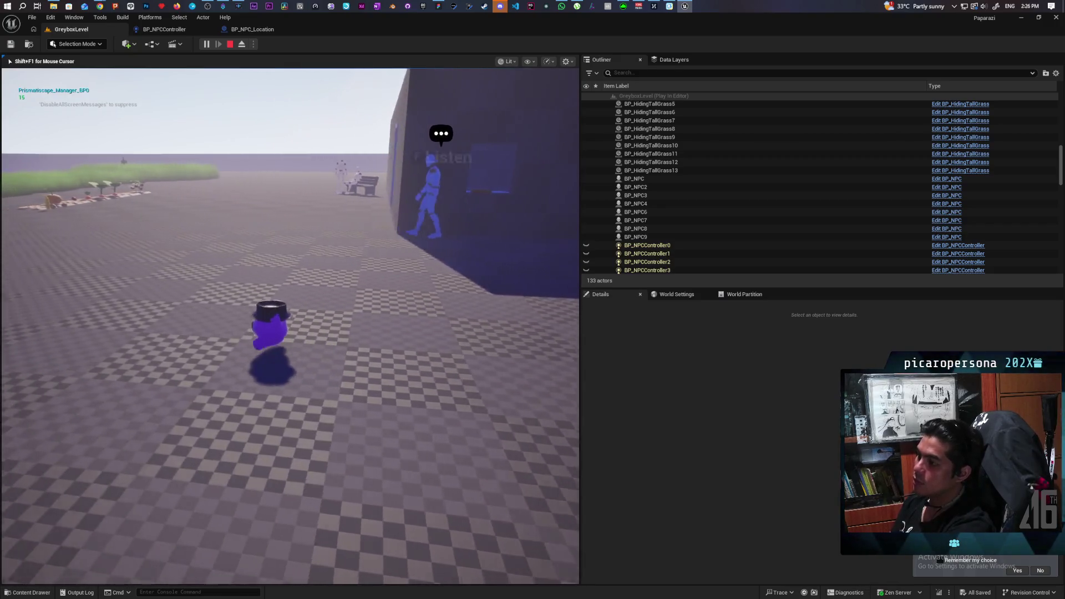
pyautogui.press('a')
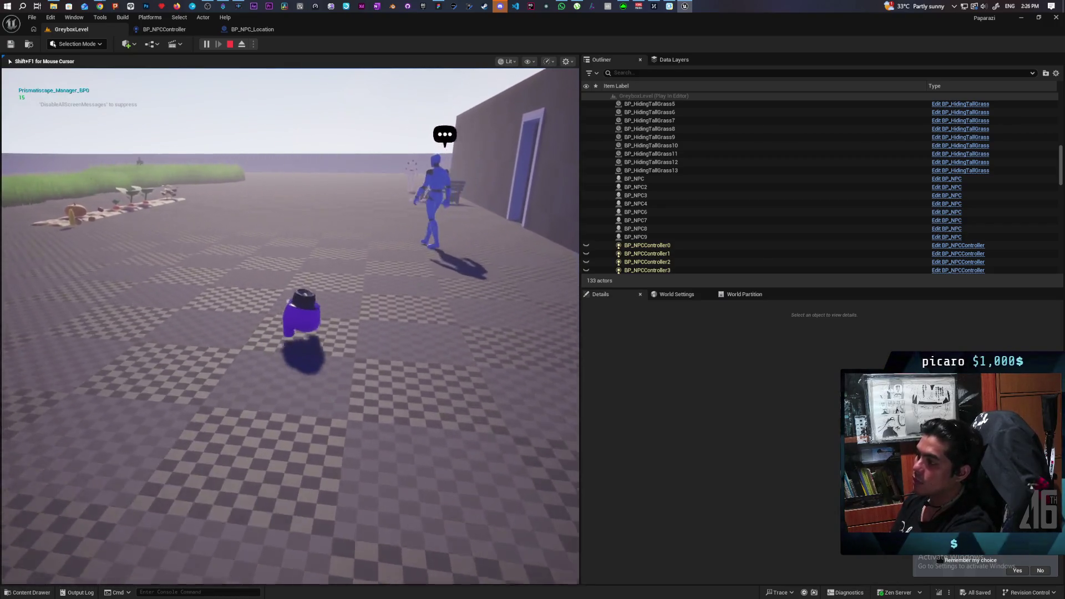
pyautogui.press('a')
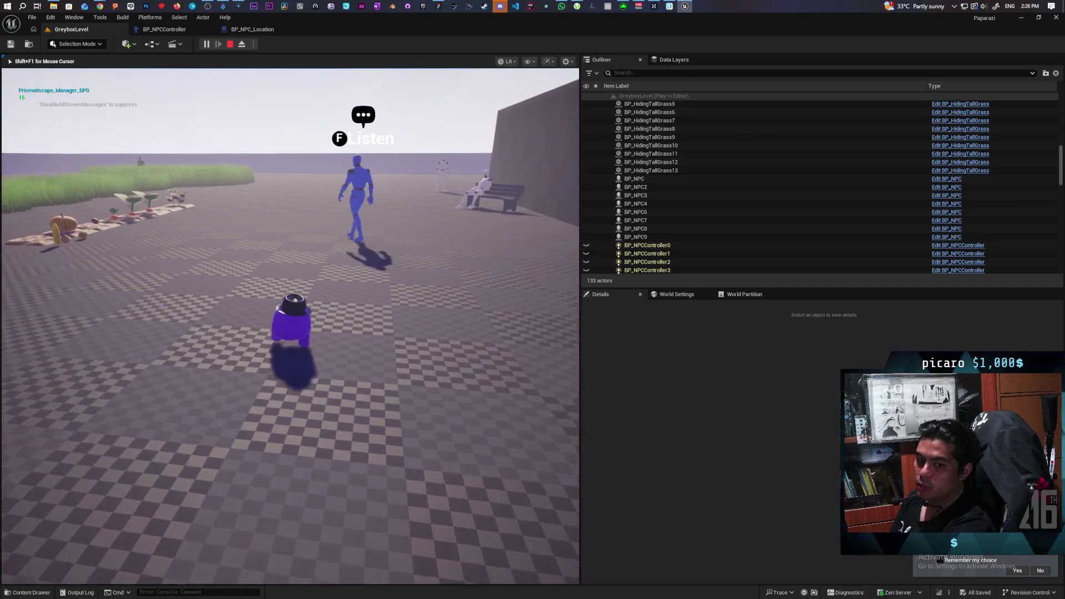
pyautogui.press('a')
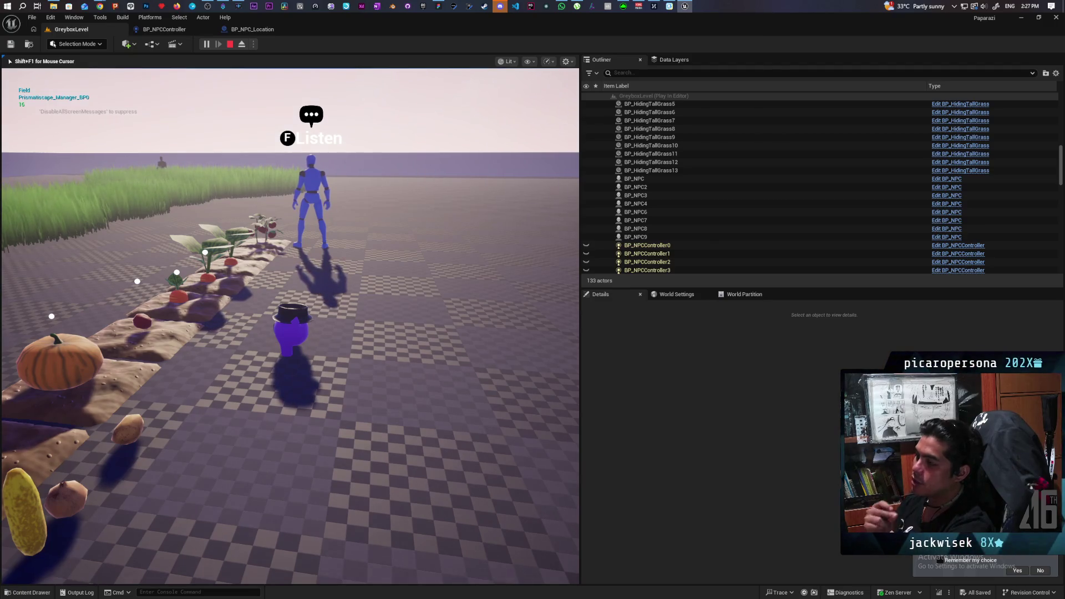
pyautogui.press('e')
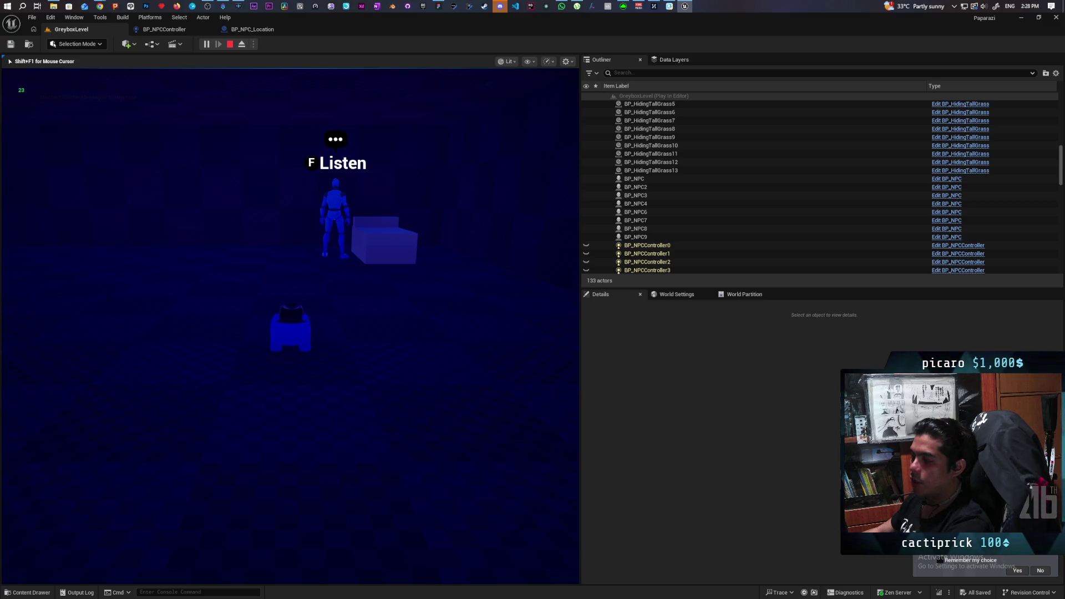
# Stop the play session, close the Message Log error, and open BP_NPCController.
pyautogui.press('Escape')
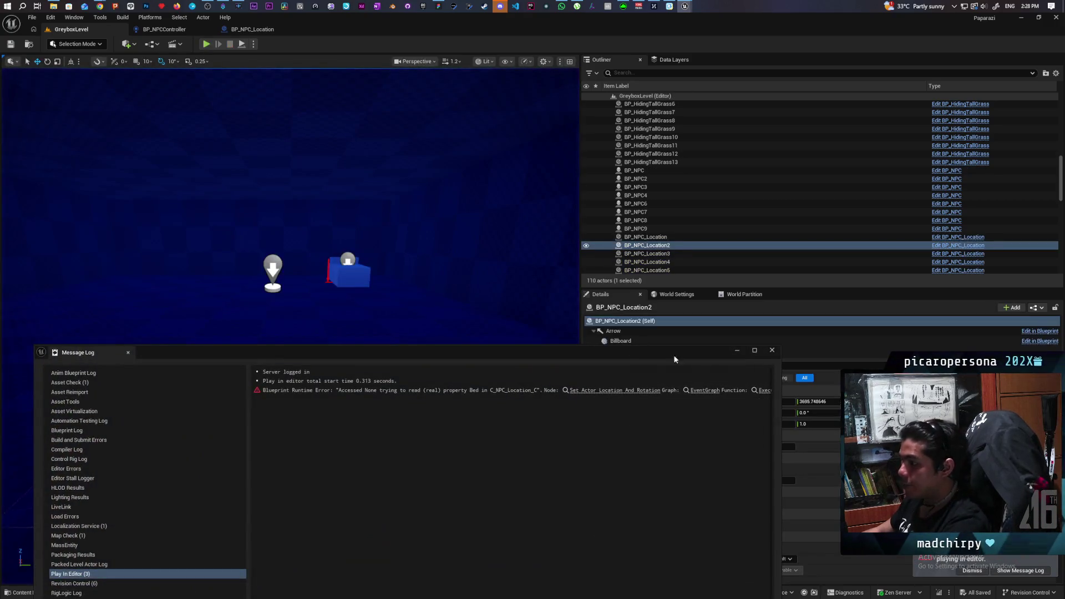
pyautogui.click(772, 350)
pyautogui.click(164, 29)
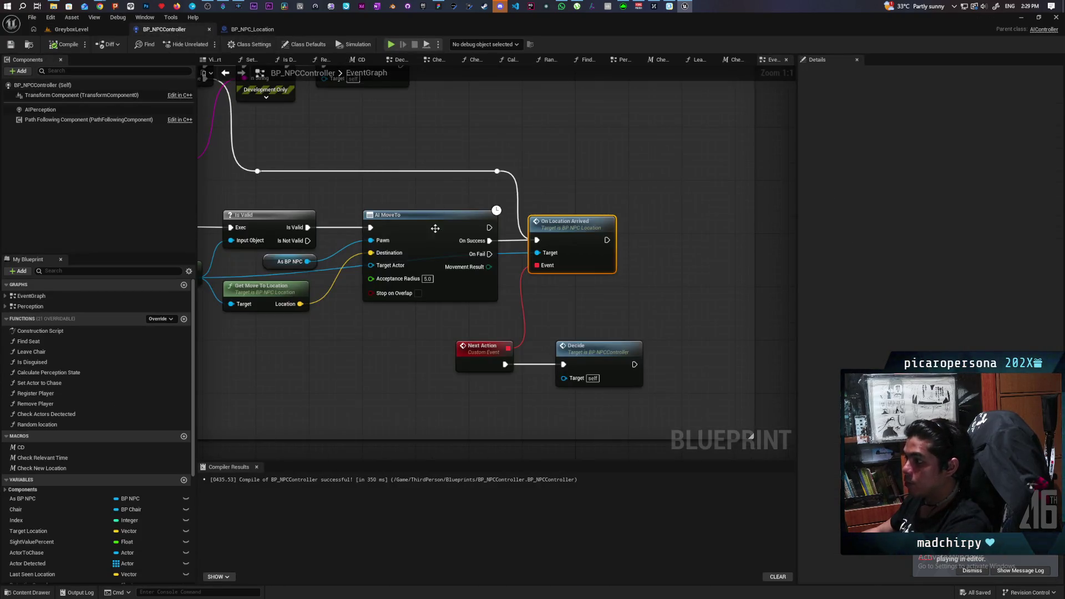
pyautogui.scroll(-5, 435, 228)
pyautogui.scroll(5, 434, 174)
# Move the Decide node further right and center the view on the AI MoveTo nodes.
pyautogui.click(387, 254)
pyautogui.click(517, 225)
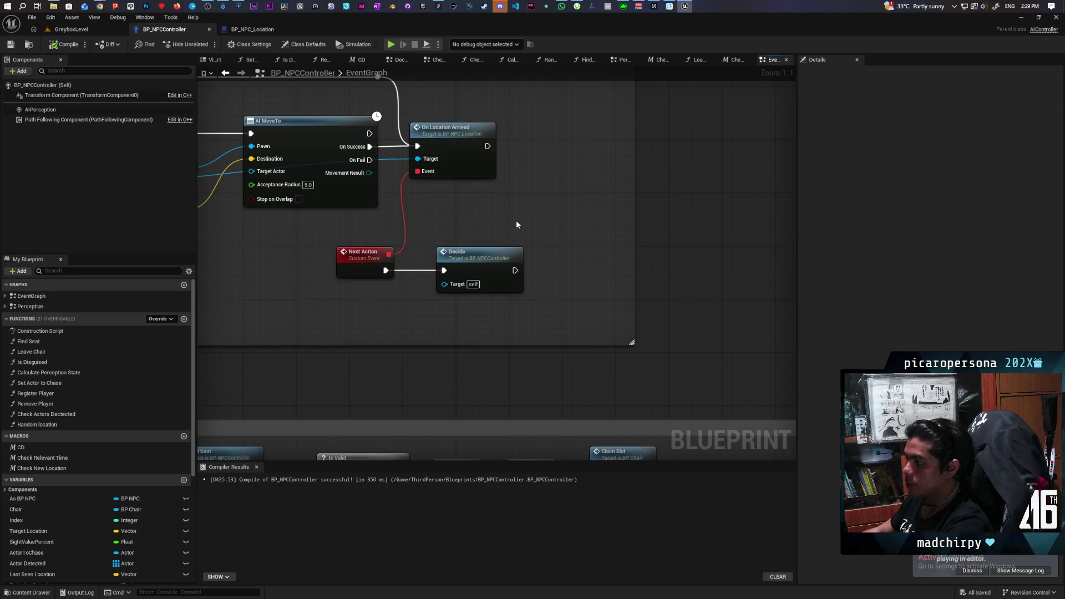
pyautogui.moveTo(513, 222); pyautogui.dragTo(672, 221)
pyautogui.moveTo(643, 277); pyautogui.dragTo(689, 278)
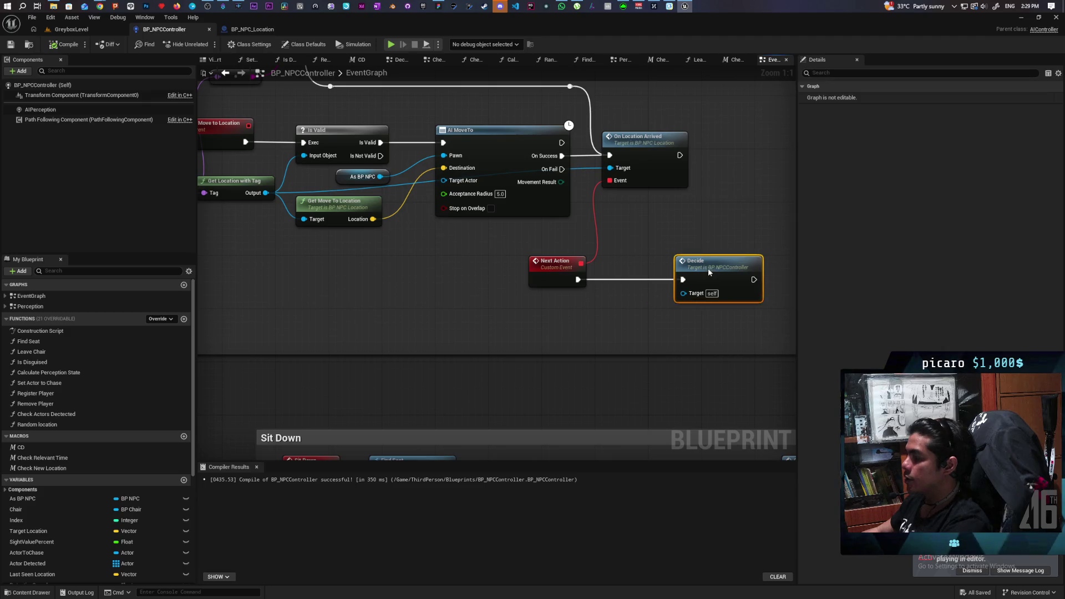
pyautogui.moveTo(618, 244)
pyautogui.mouseDown()
pyautogui.moveTo(483, 244)
pyautogui.moveTo(567, 268)
pyautogui.mouseUp()
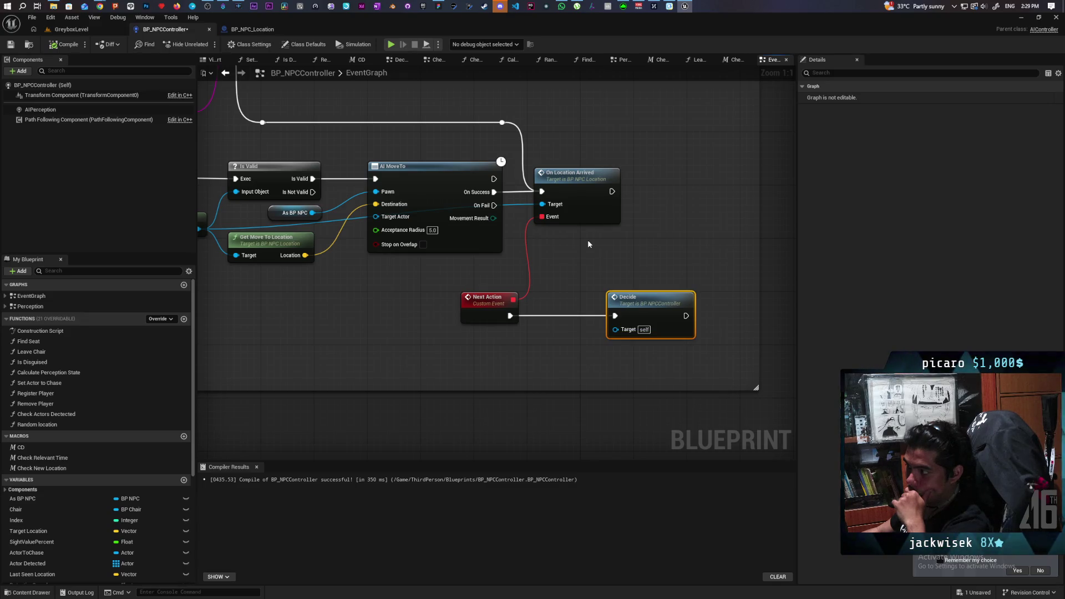
pyautogui.moveTo(597, 242)
pyautogui.mouseDown()
pyautogui.moveTo(737, 247)
pyautogui.moveTo(590, 286)
pyautogui.mouseUp()
pyautogui.scroll(-2, 590, 286)
pyautogui.scroll(-2, 548, 300)
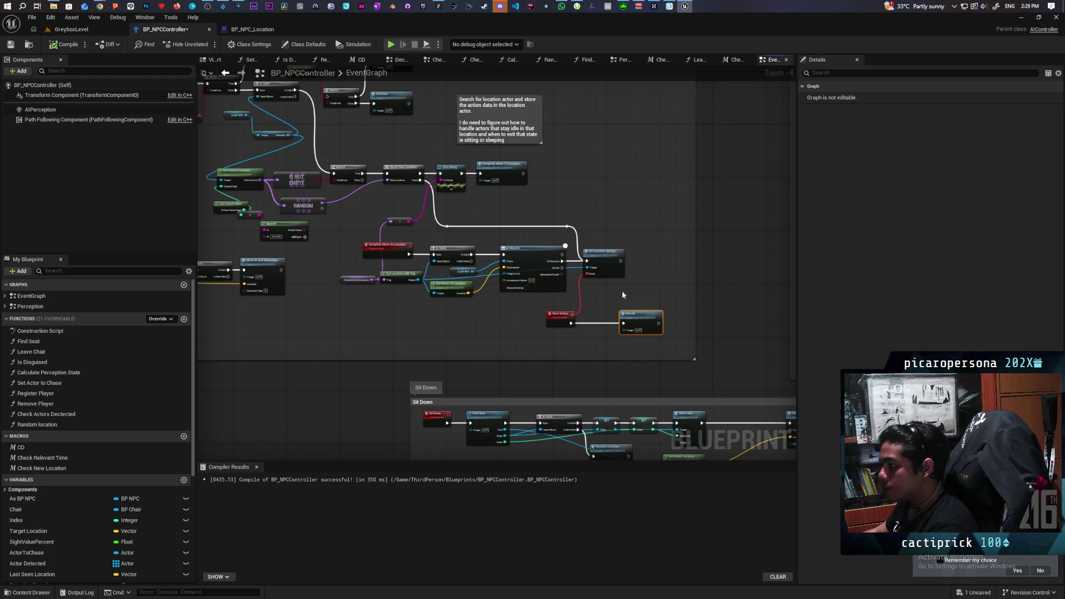
pyautogui.scroll(4, 478, 286)
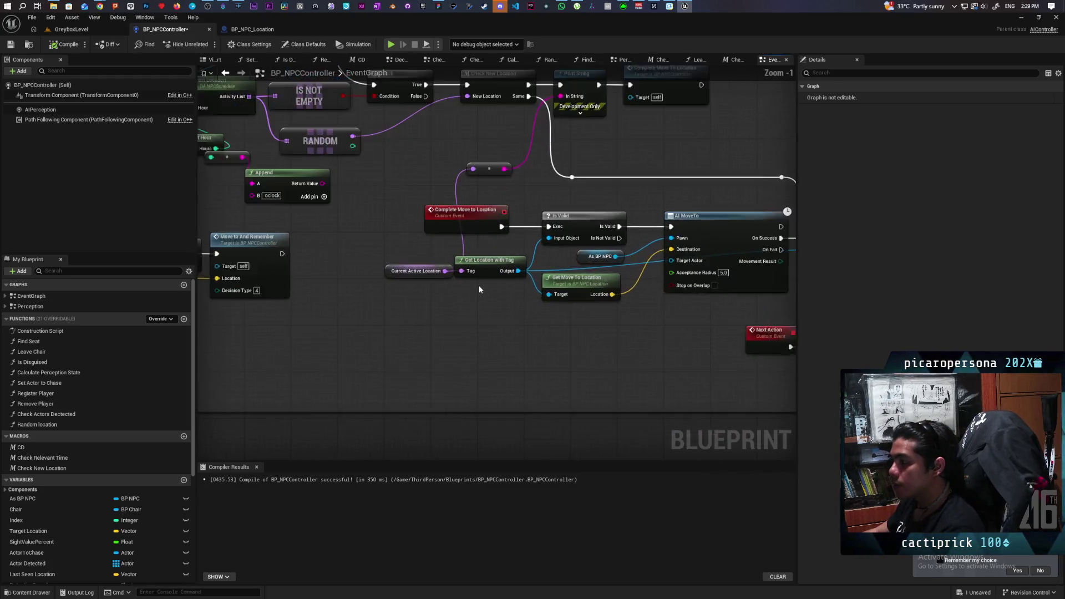
pyautogui.moveTo(479, 289)
pyautogui.mouseDown()
pyautogui.moveTo(478, 372)
pyautogui.moveTo(329, 366)
pyautogui.moveTo(381, 341)
pyautogui.moveTo(303, 267)
pyautogui.moveTo(393, 322)
pyautogui.moveTo(395, 338)
pyautogui.mouseUp()
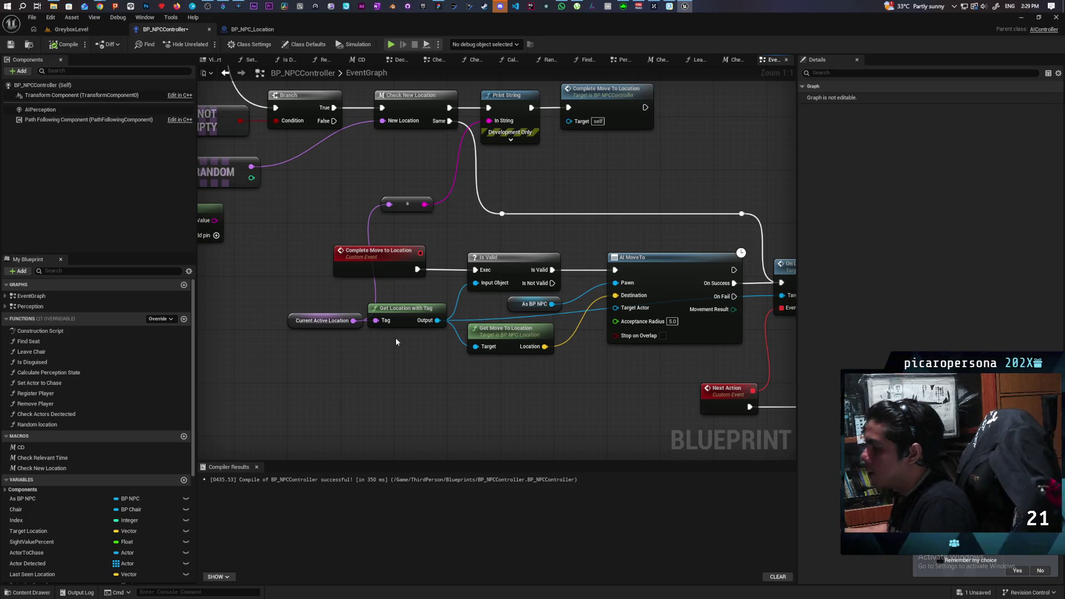
pyautogui.scroll(-6, 397, 343)
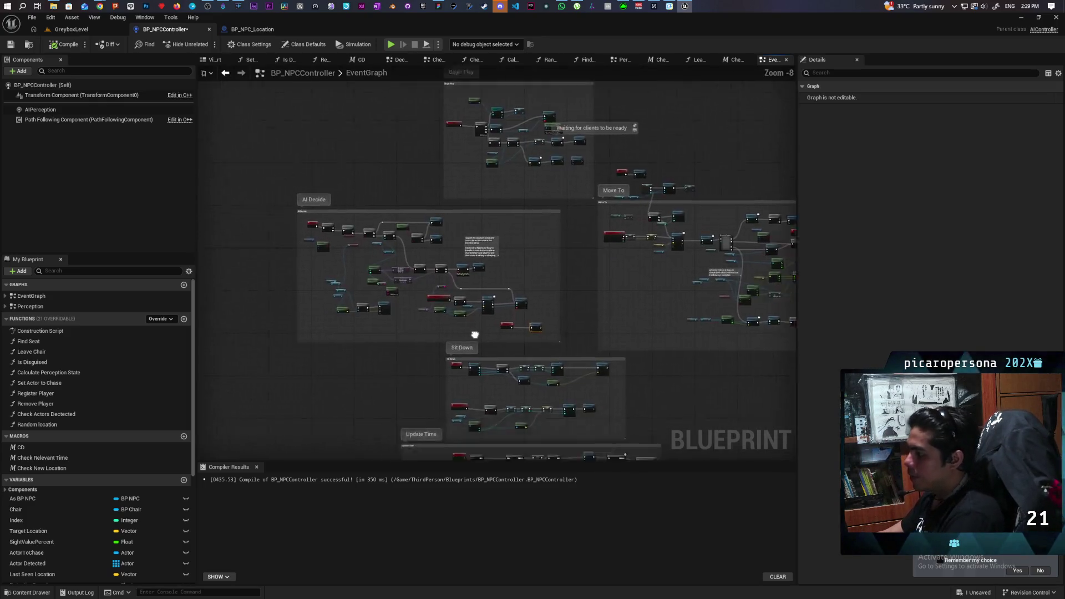
pyautogui.scroll(4, 509, 299)
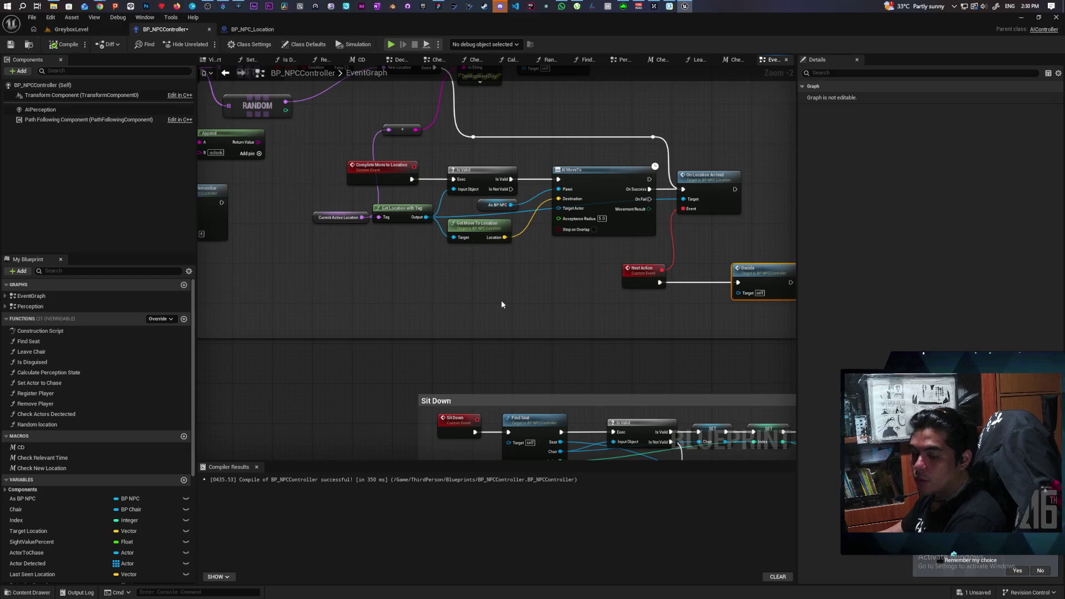
pyautogui.moveTo(502, 303); pyautogui.dragTo(412, 326)
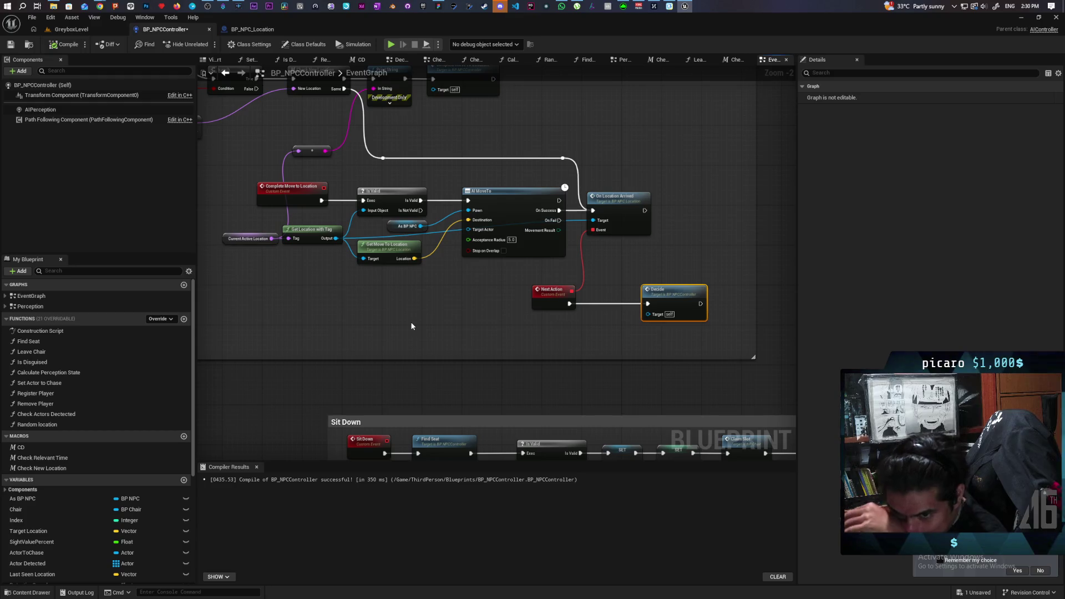
pyautogui.moveTo(412, 327); pyautogui.dragTo(424, 364)
pyautogui.scroll(2, 455, 258)
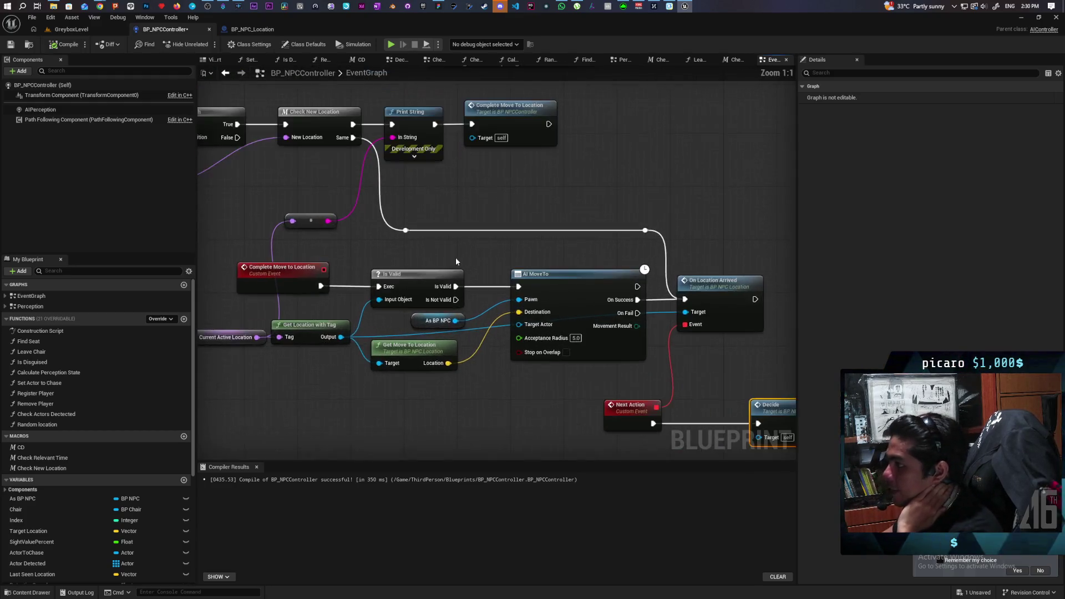
pyautogui.moveTo(504, 182); pyautogui.dragTo(650, 242)
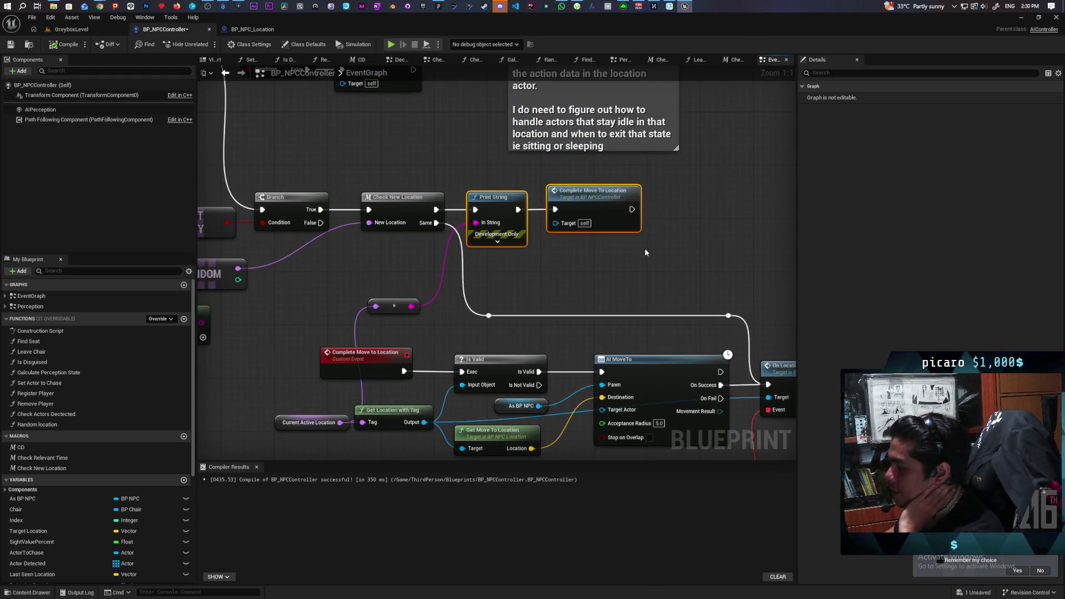
pyautogui.click(603, 288)
pyautogui.moveTo(603, 285); pyautogui.dragTo(562, 275)
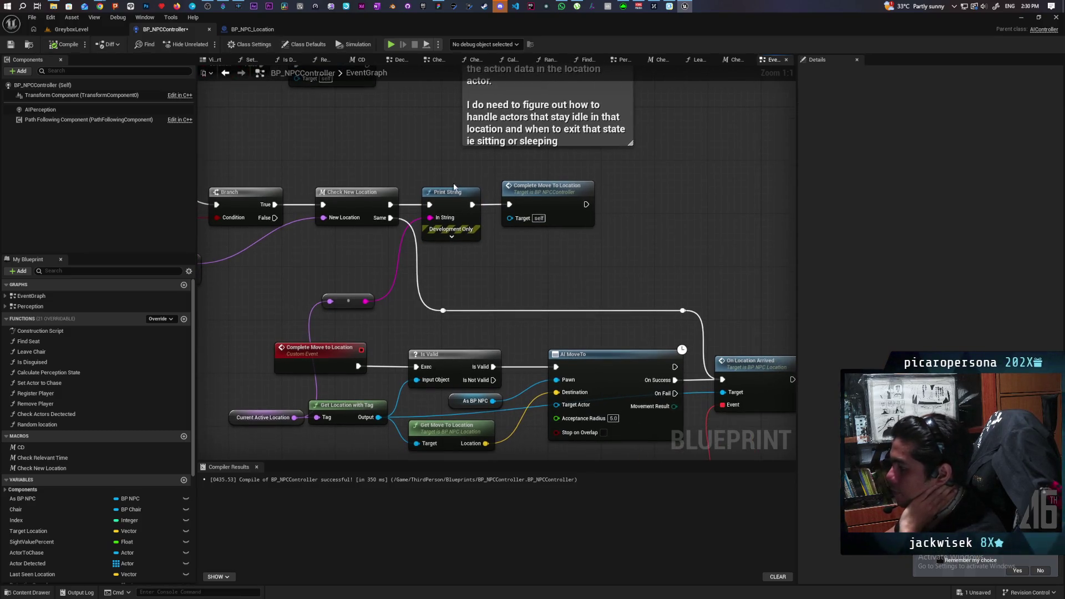
pyautogui.moveTo(424, 169)
pyautogui.mouseDown()
pyautogui.moveTo(561, 233)
pyautogui.moveTo(440, 184)
pyautogui.moveTo(566, 261)
pyautogui.mouseUp()
pyautogui.moveTo(432, 175)
pyautogui.mouseDown()
pyautogui.moveTo(570, 264)
pyautogui.moveTo(658, 273)
pyautogui.moveTo(671, 238)
pyautogui.mouseUp()
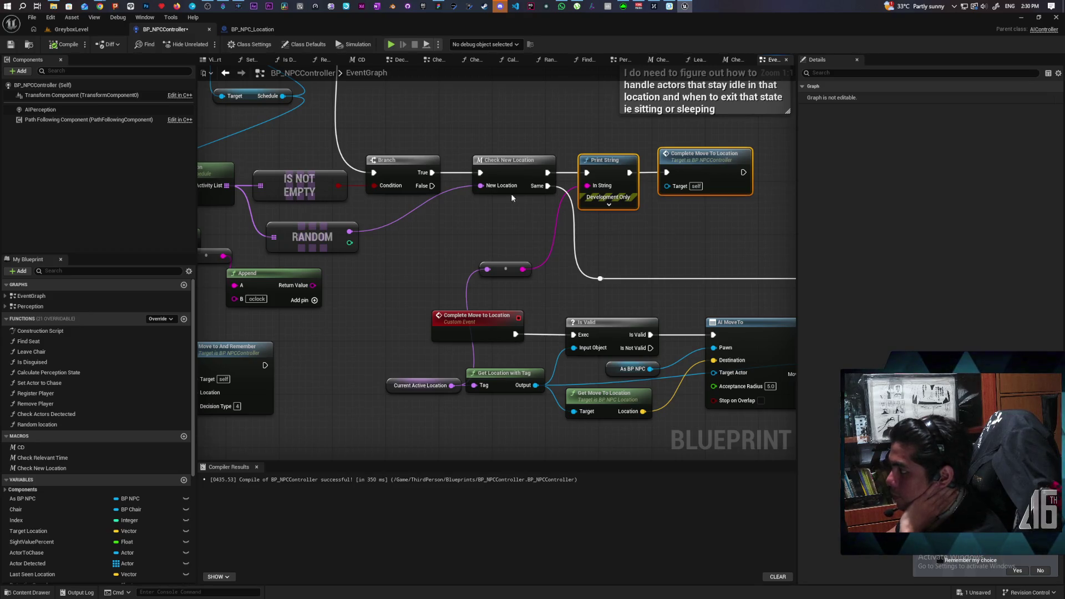
pyautogui.moveTo(499, 132)
pyautogui.mouseDown()
pyautogui.moveTo(526, 219)
pyautogui.moveTo(545, 231)
pyautogui.moveTo(528, 215)
pyautogui.mouseUp()
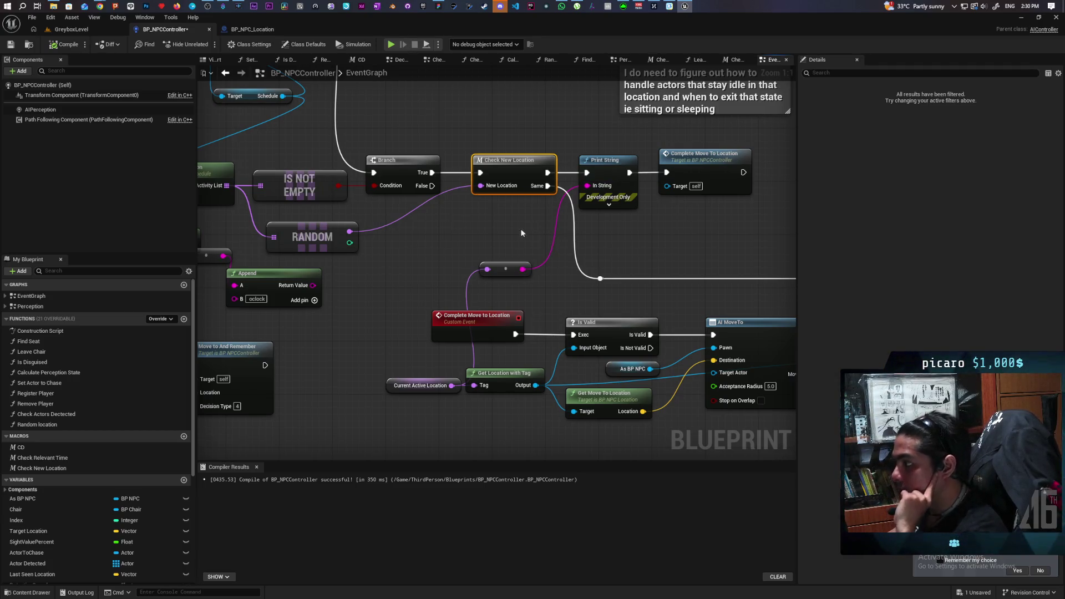
# Open the Check New Location macro graph and paste in a custom event node.
pyautogui.doubleClick(510, 161)
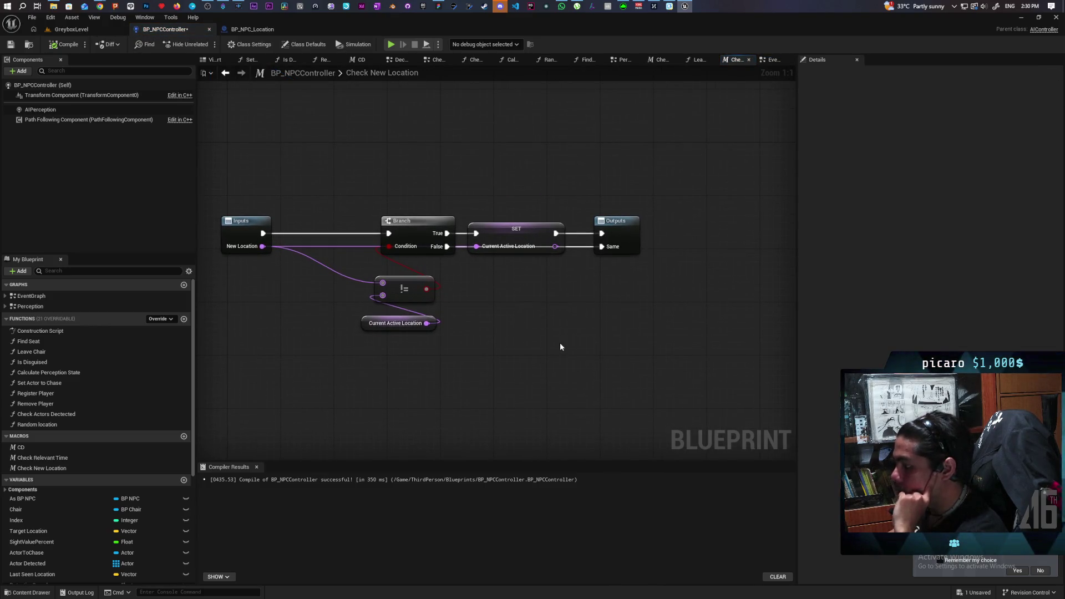
pyautogui.hotkey('ctrl', 'v')
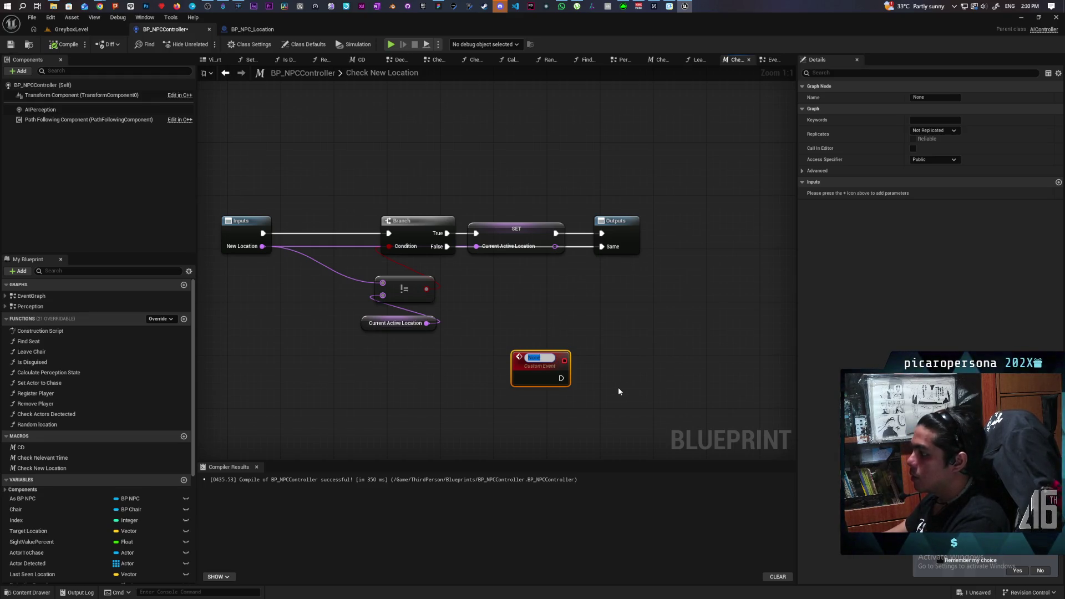
pyautogui.click(619, 387)
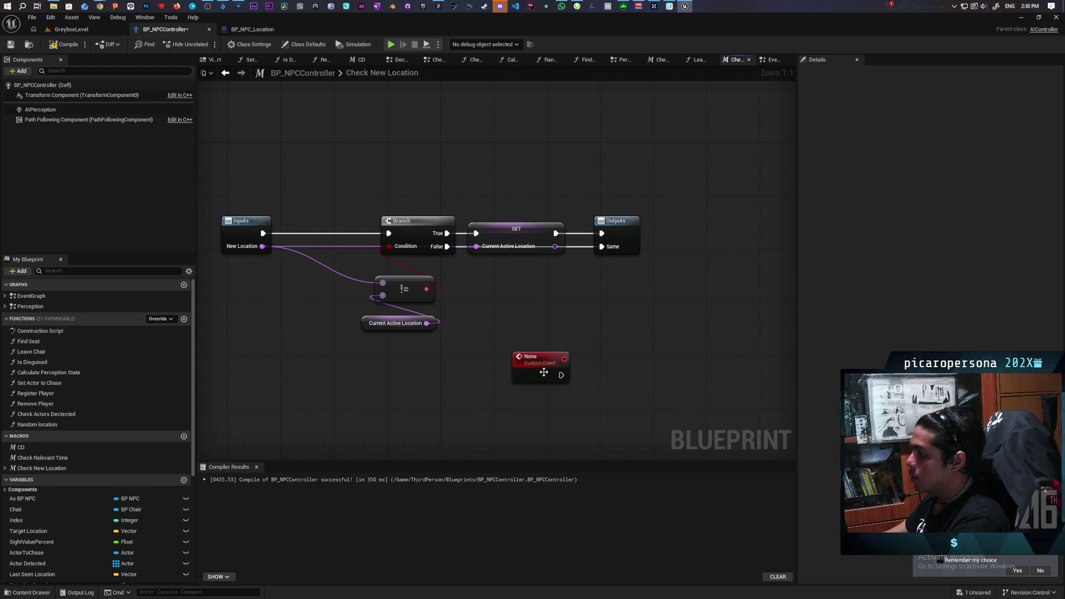
# Search actions for 'custom eve', cancel, and delete the unused custom event node.
pyautogui.rightClick(598, 333)
pyautogui.write('custom e')
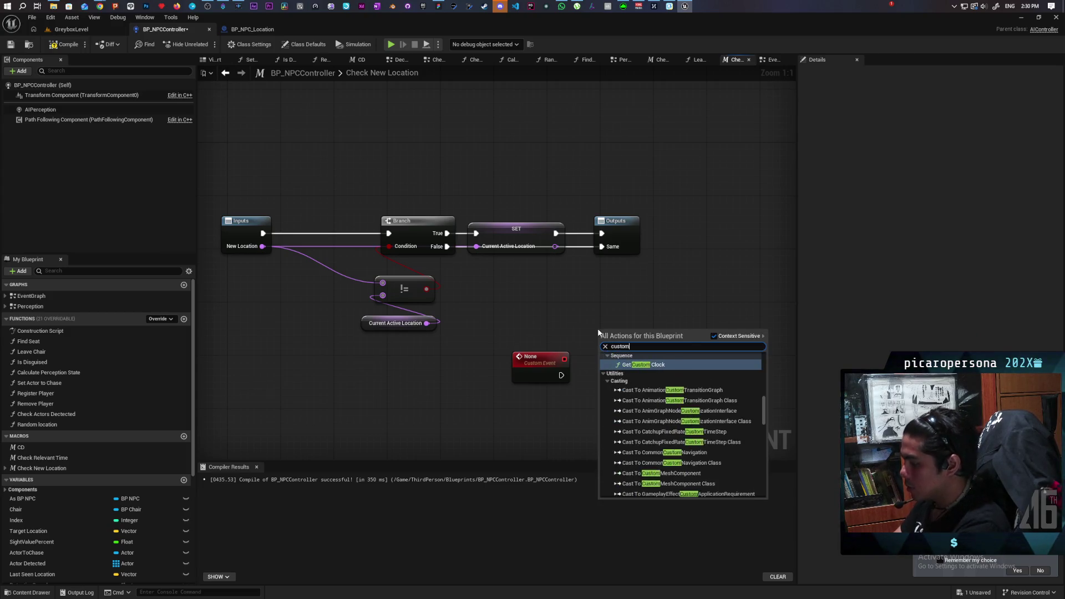
pyautogui.write('ve')
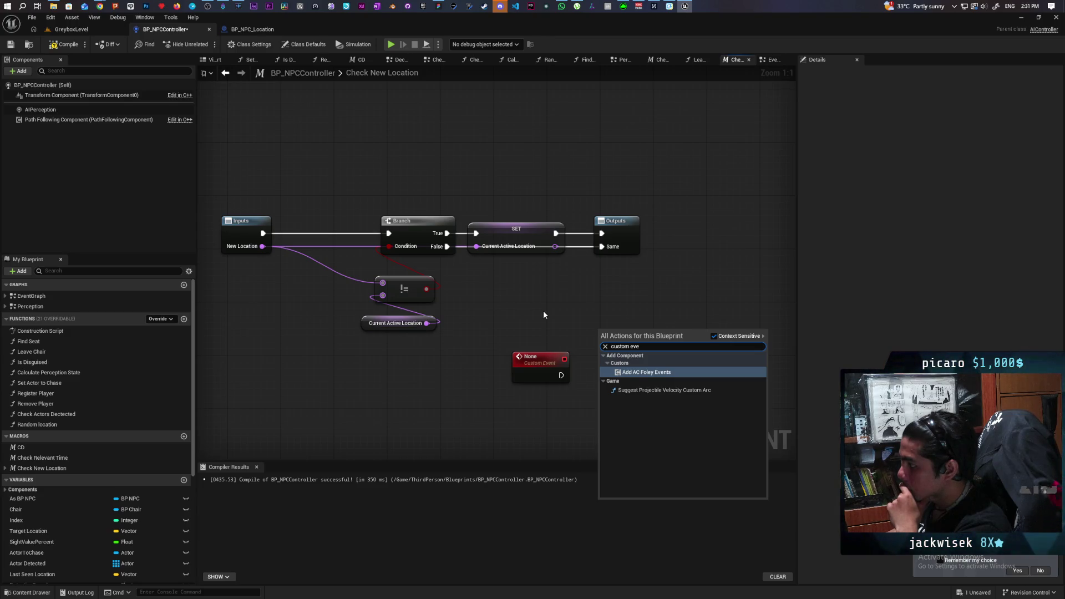
pyautogui.press('Escape')
pyautogui.click(538, 366)
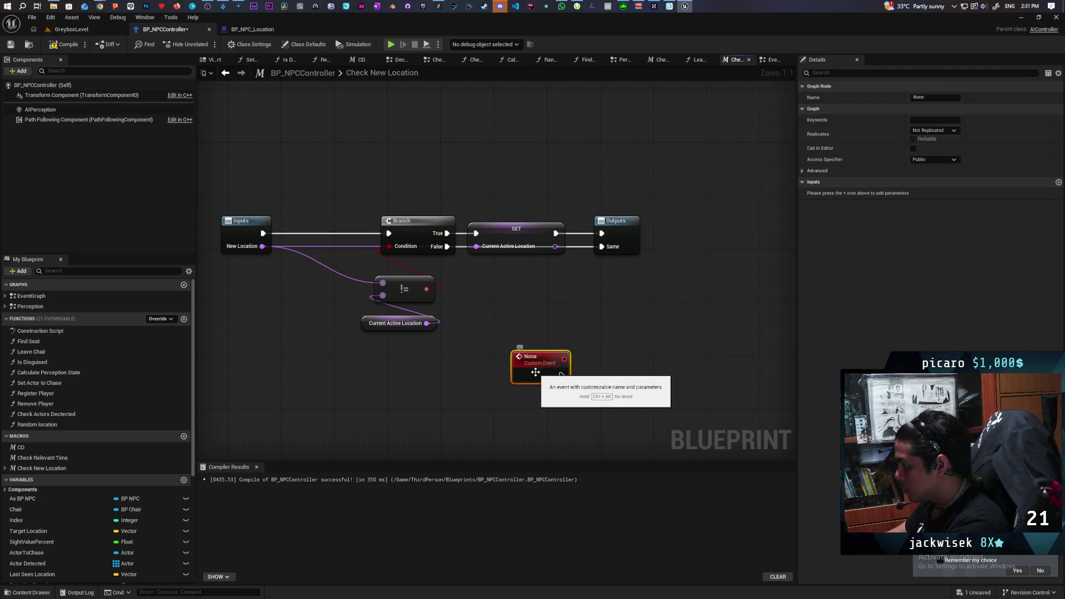
pyautogui.press('Delete')
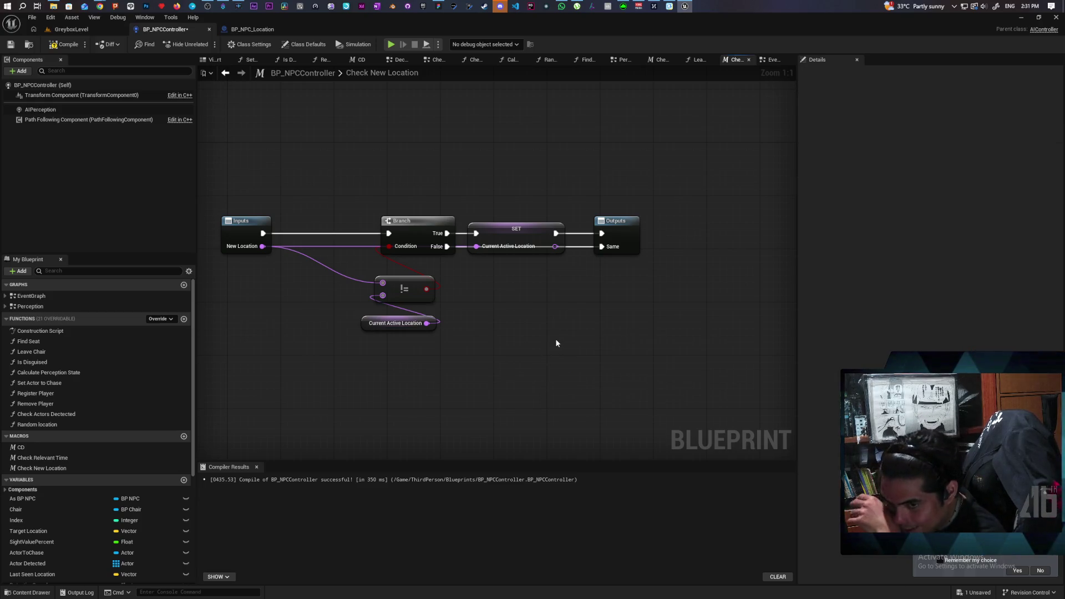
pyautogui.moveTo(559, 335); pyautogui.dragTo(525, 371)
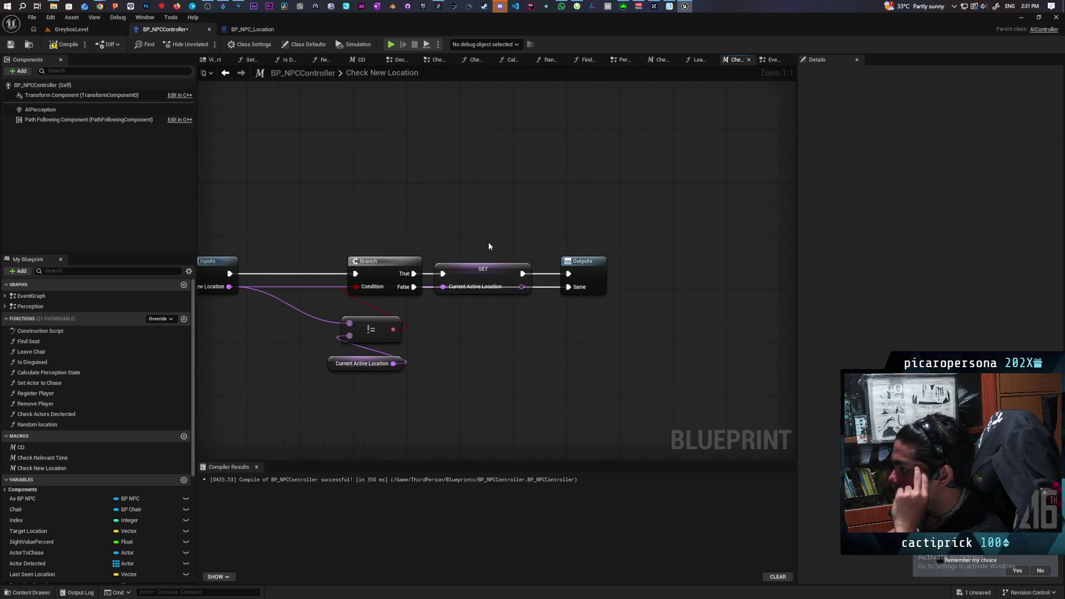
# Drag the SET and Outputs nodes up and right above the Branch, then frame the graph.
pyautogui.moveTo(488, 242); pyautogui.dragTo(644, 289)
pyautogui.moveTo(469, 271); pyautogui.dragTo(731, 270)
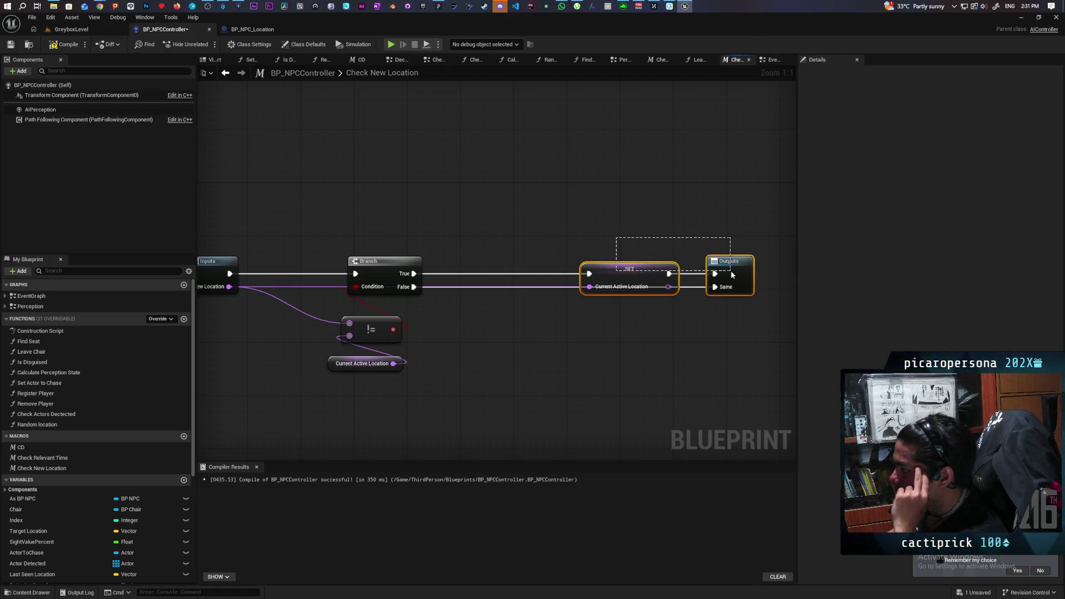
pyautogui.moveTo(607, 264)
pyautogui.mouseDown()
pyautogui.moveTo(578, 204)
pyautogui.moveTo(504, 158)
pyautogui.moveTo(551, 156)
pyautogui.moveTo(530, 137)
pyautogui.moveTo(540, 139)
pyautogui.mouseUp()
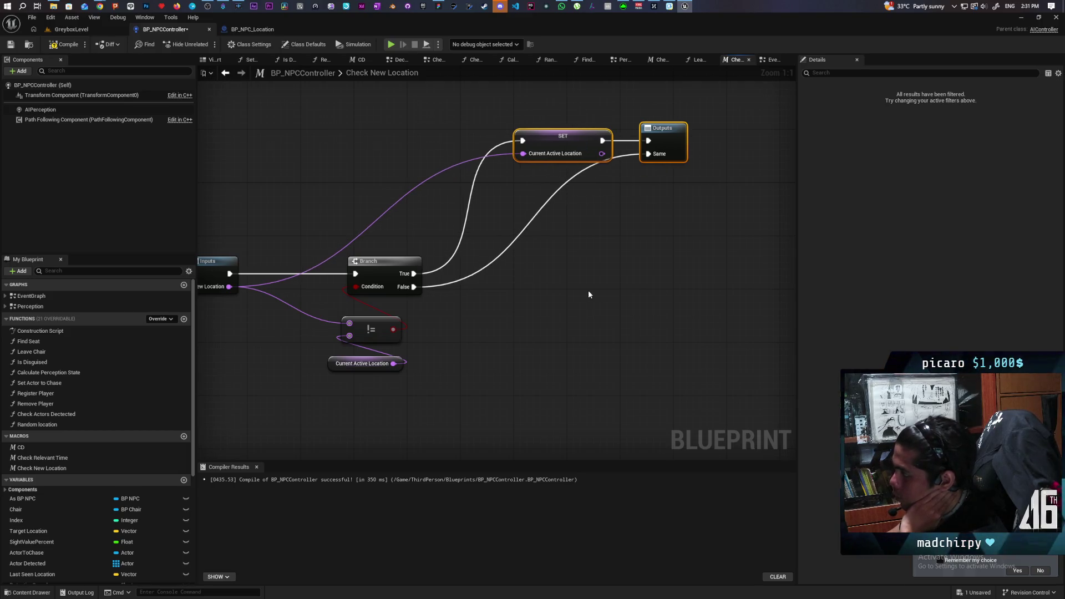
pyautogui.press('Home')
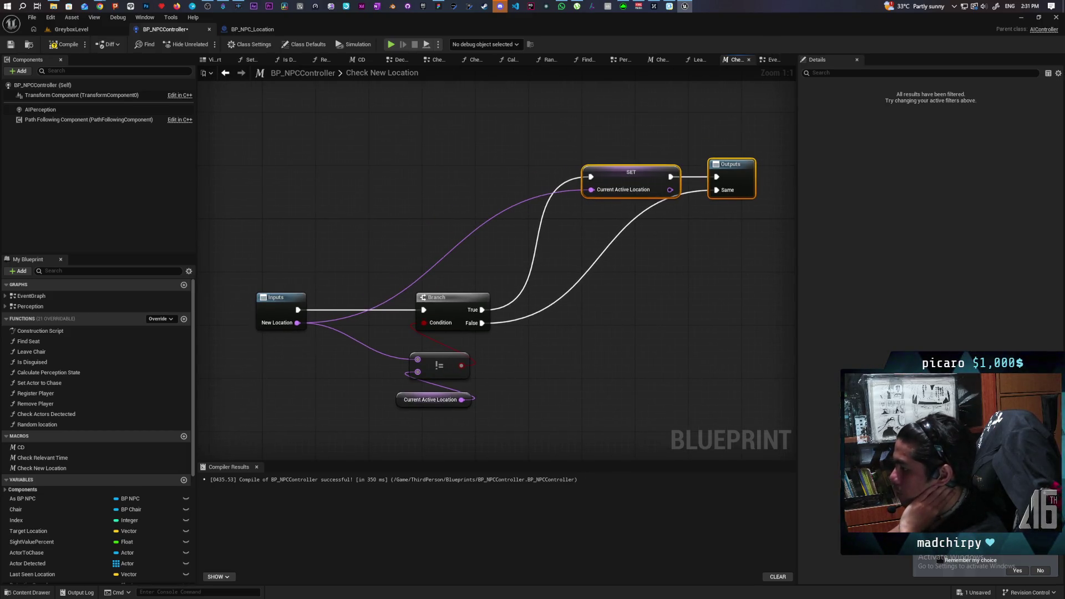
pyautogui.press('Home')
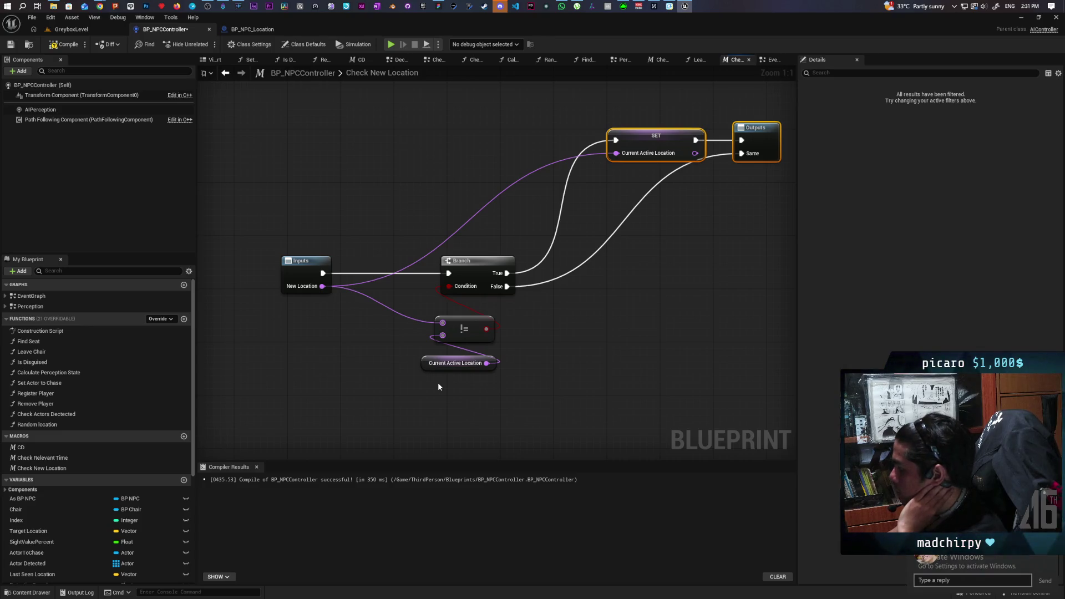
pyautogui.click(444, 405)
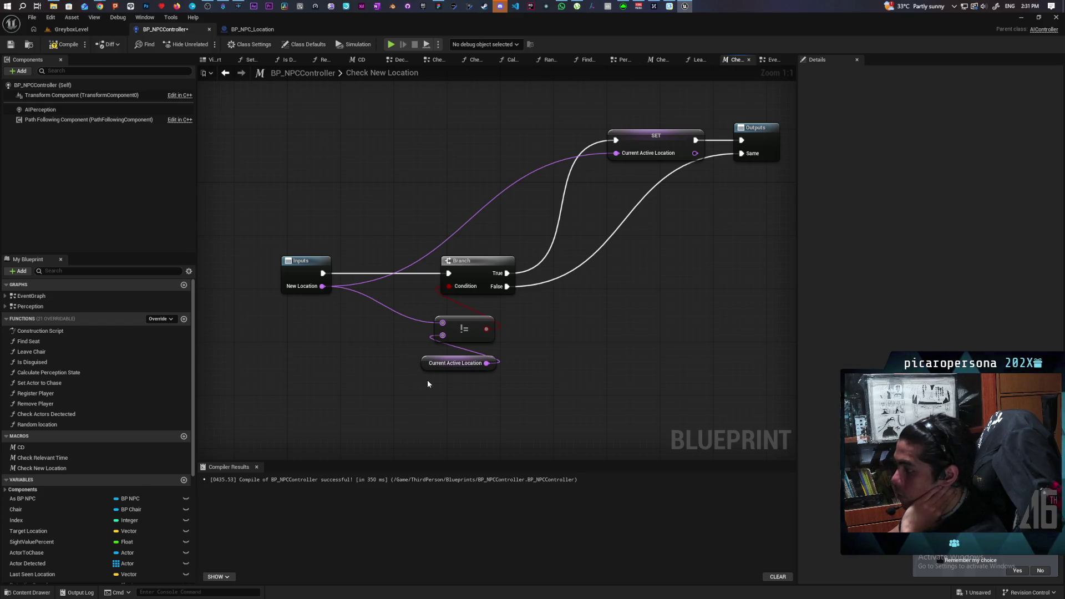
# Reselect the SET node and pan the macro graph to bring Inputs back into view.
pyautogui.moveTo(607, 329); pyautogui.dragTo(553, 396)
pyautogui.moveTo(581, 182); pyautogui.dragTo(613, 256)
pyautogui.click(586, 166)
pyautogui.moveTo(582, 156); pyautogui.dragTo(635, 270)
pyautogui.click(617, 303)
pyautogui.moveTo(618, 336); pyautogui.dragTo(575, 298)
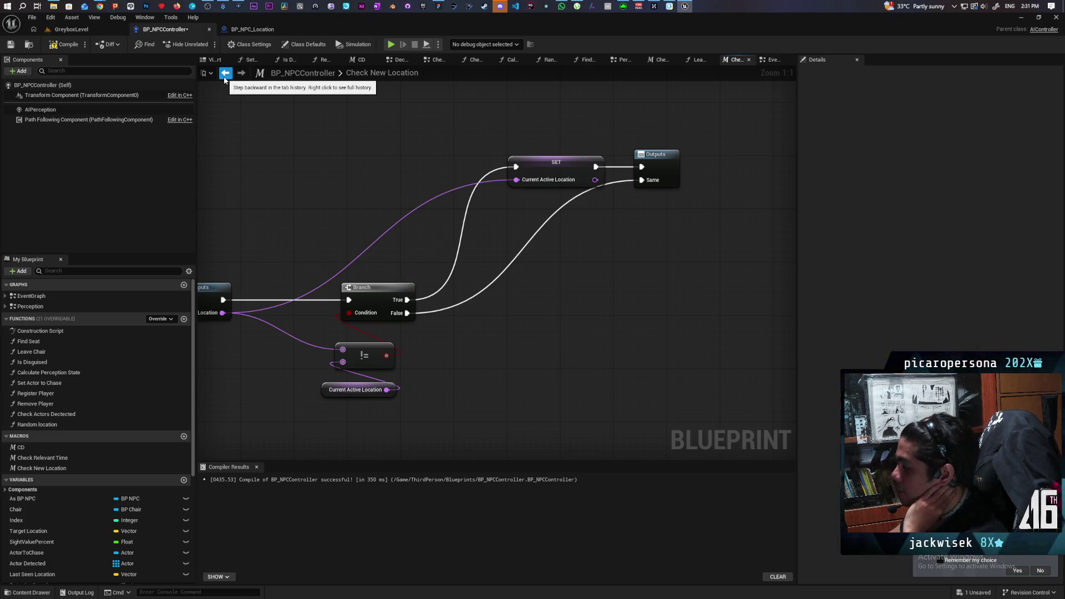
pyautogui.moveTo(371, 181)
pyautogui.mouseDown()
pyautogui.moveTo(424, 167)
pyautogui.moveTo(424, 186)
pyautogui.mouseUp()
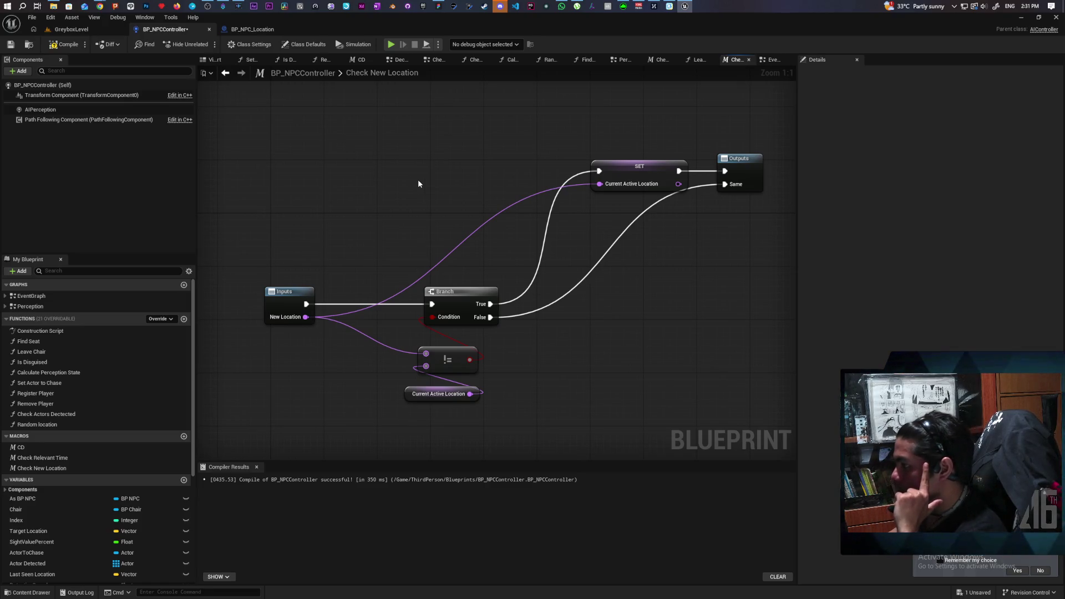
# Go back to the EventGraph and pan to reveal the Sit Down nodes.
pyautogui.click(225, 72)
pyautogui.scroll(-3, 469, 202)
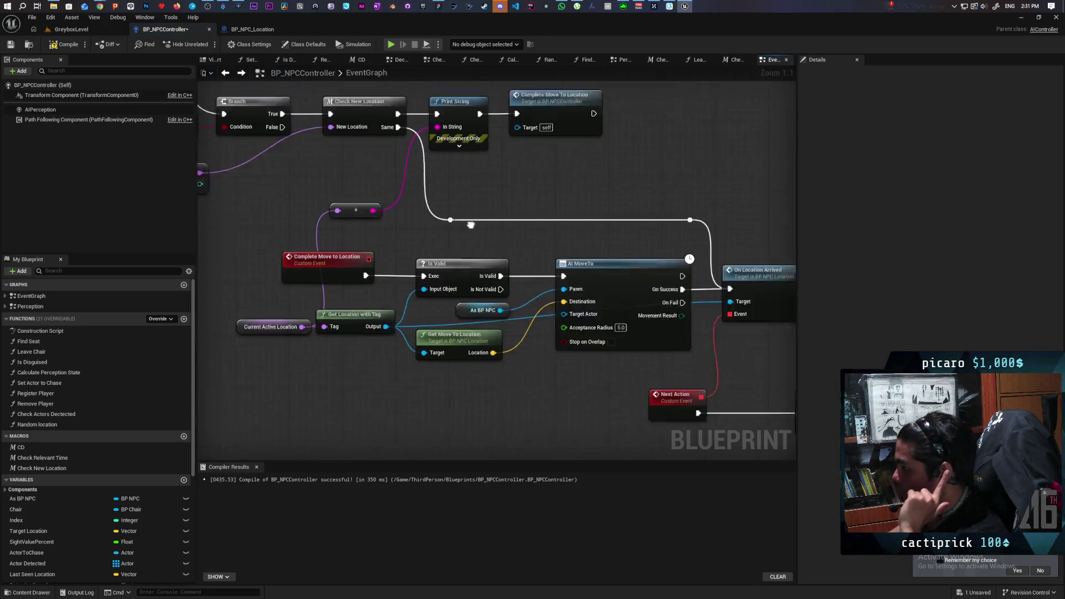
pyautogui.moveTo(412, 215); pyautogui.dragTo(415, 189)
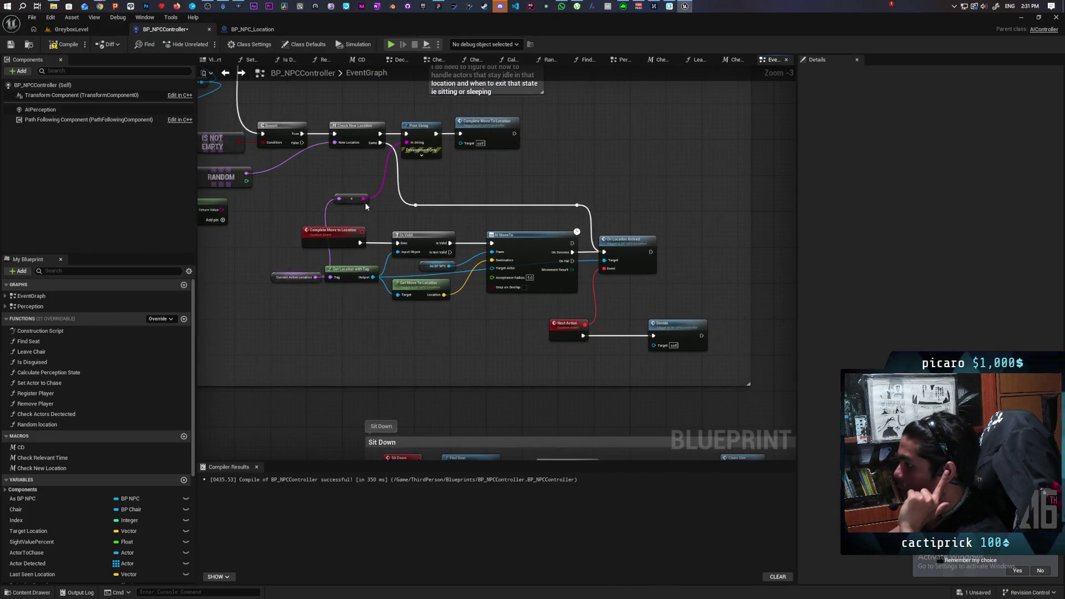
pyautogui.moveTo(561, 318); pyautogui.dragTo(431, 289)
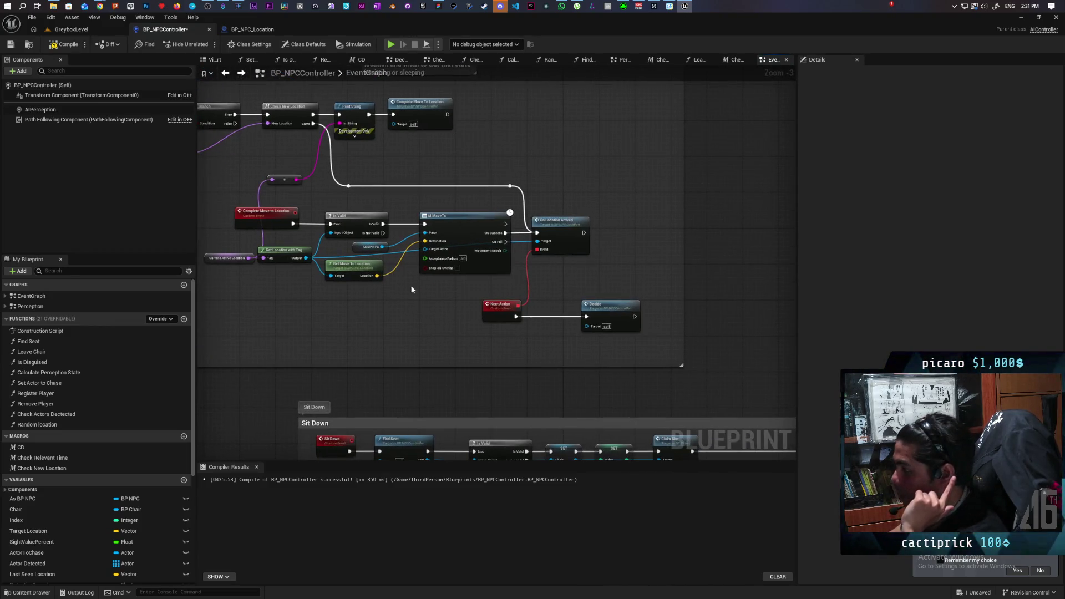
pyautogui.scroll(1, 292, 285)
# Box-select the move-to-location nodes and the On Location Arrived node, then deselect them.
pyautogui.moveTo(273, 252)
pyautogui.mouseDown()
pyautogui.moveTo(383, 312)
pyautogui.moveTo(464, 328)
pyautogui.moveTo(548, 324)
pyautogui.mouseUp()
pyautogui.click(547, 324)
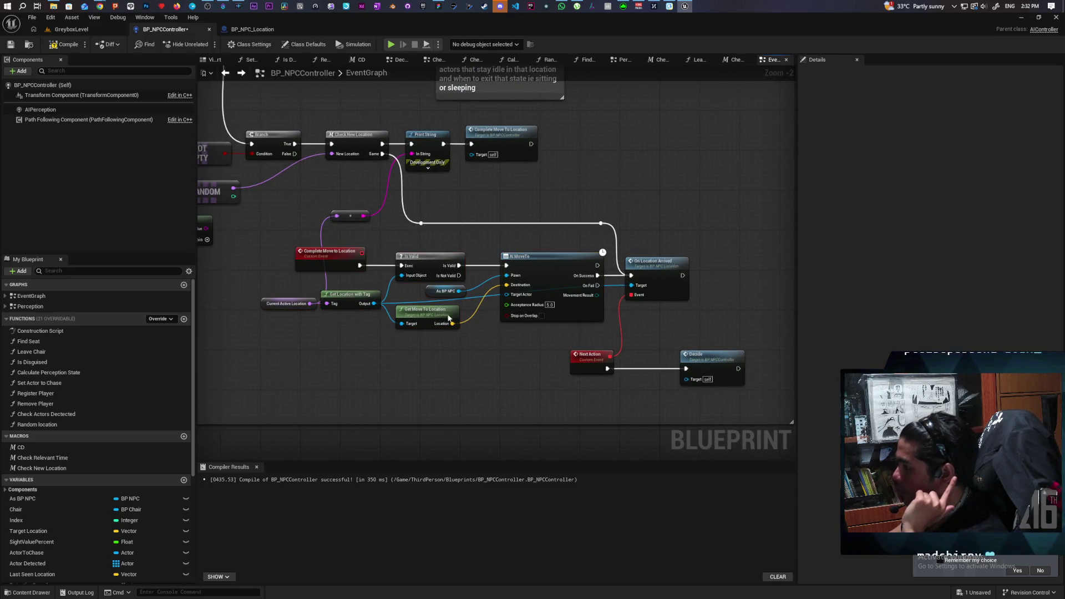
pyautogui.moveTo(307, 249); pyautogui.dragTo(544, 324)
pyautogui.click(498, 336)
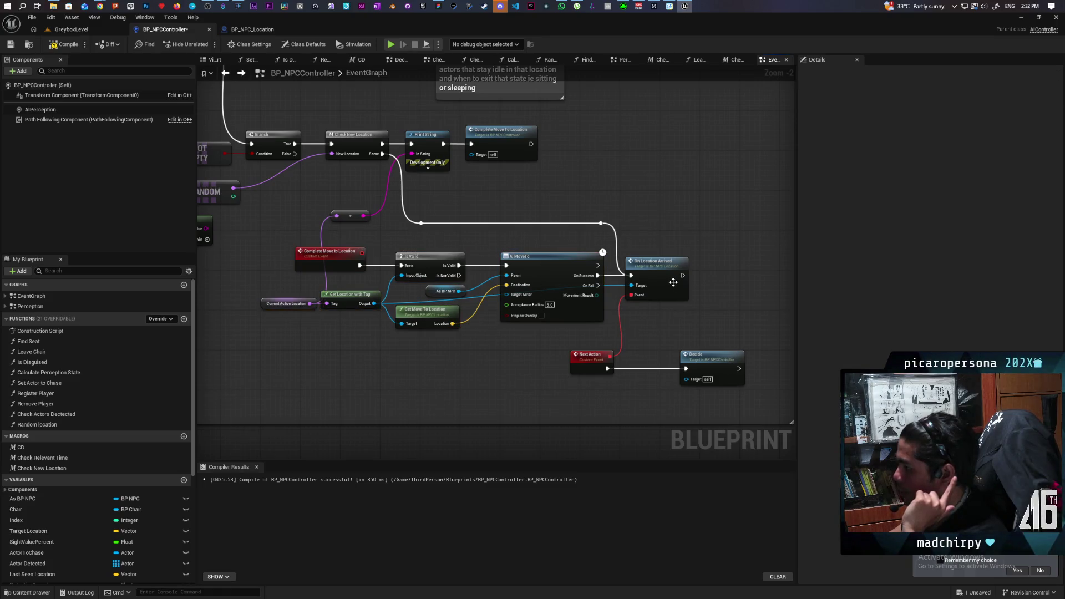
pyautogui.scroll(2, 642, 248)
pyautogui.moveTo(622, 226); pyautogui.dragTo(653, 320)
pyautogui.moveTo(659, 335); pyautogui.dragTo(651, 322)
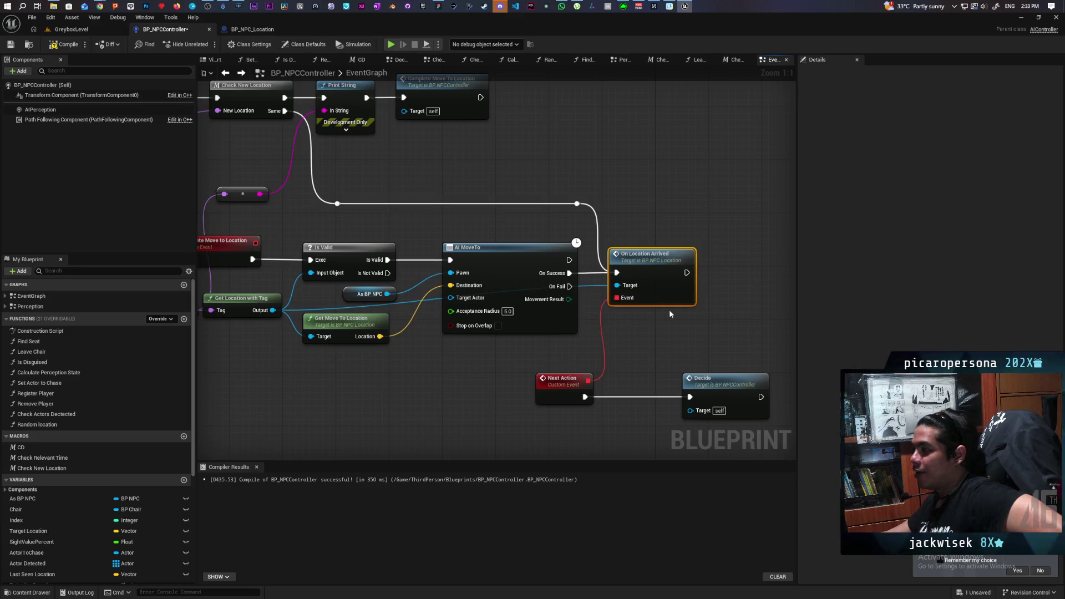
pyautogui.click(729, 353)
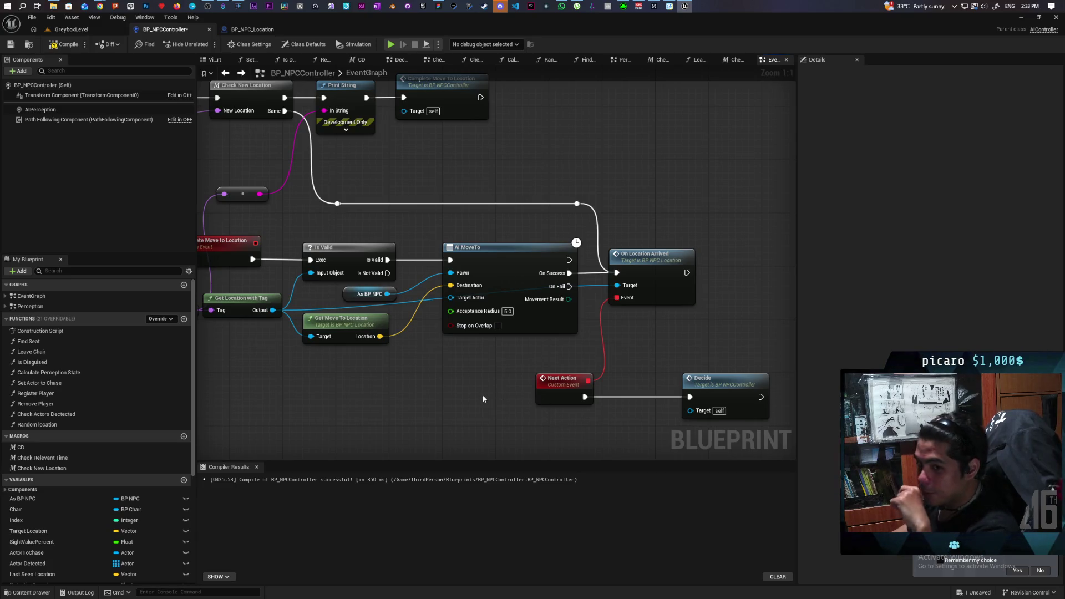
pyautogui.moveTo(388, 385); pyautogui.dragTo(493, 428)
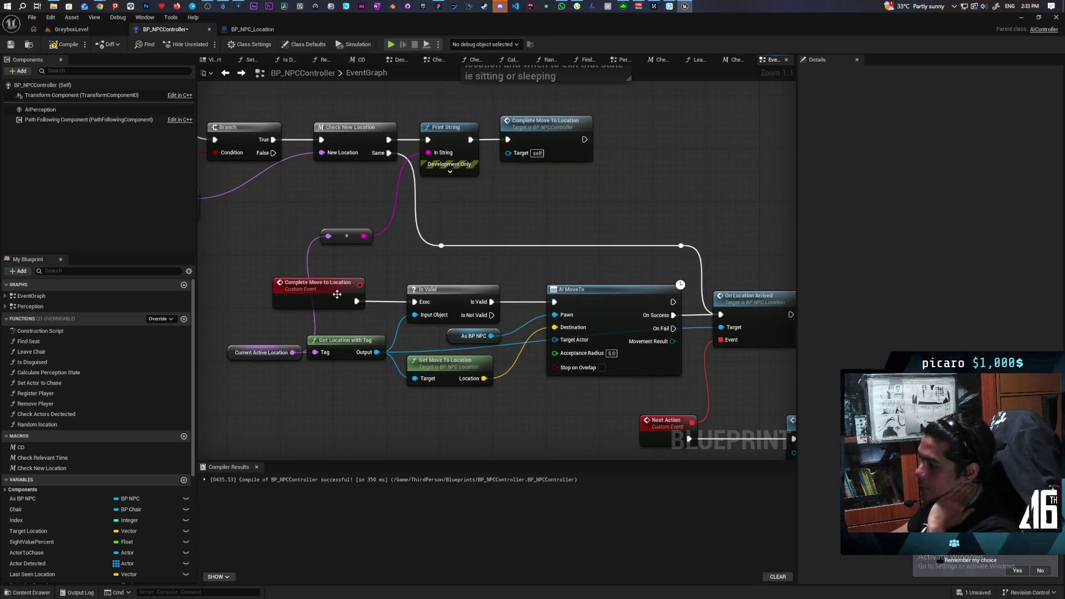
pyautogui.moveTo(240, 279)
pyautogui.mouseDown()
pyautogui.moveTo(566, 406)
pyautogui.moveTo(347, 335)
pyautogui.mouseUp()
pyautogui.moveTo(524, 192)
pyautogui.mouseDown()
pyautogui.moveTo(525, 297)
pyautogui.moveTo(558, 312)
pyautogui.mouseUp()
pyautogui.click(538, 291)
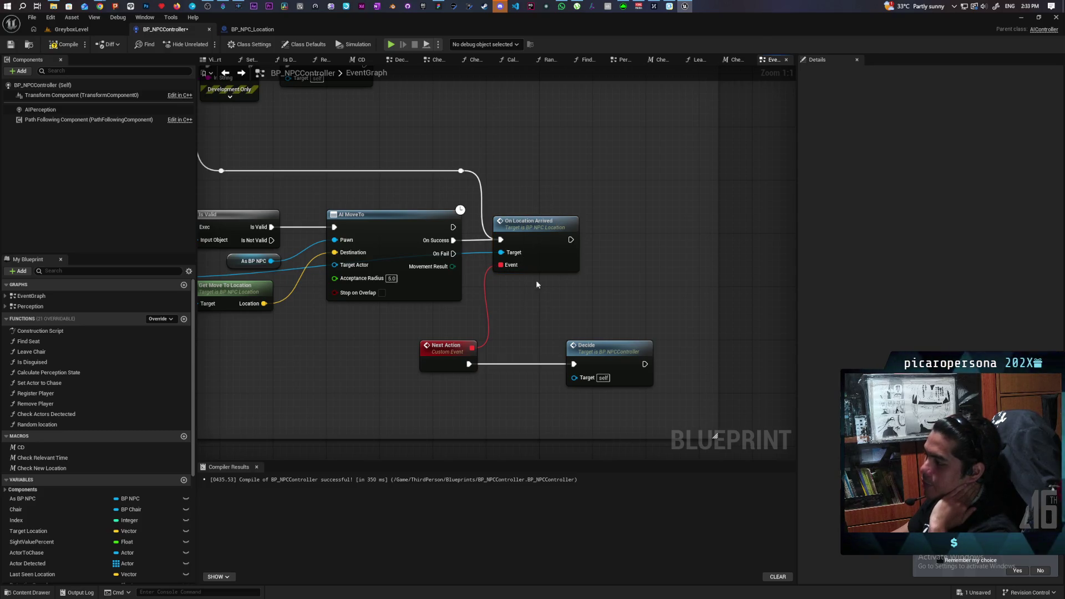
pyautogui.moveTo(517, 186)
pyautogui.mouseDown()
pyautogui.moveTo(544, 308)
pyautogui.moveTo(557, 311)
pyautogui.mouseUp()
pyautogui.moveTo(521, 189)
pyautogui.mouseDown()
pyautogui.moveTo(542, 198)
pyautogui.moveTo(536, 311)
pyautogui.mouseUp()
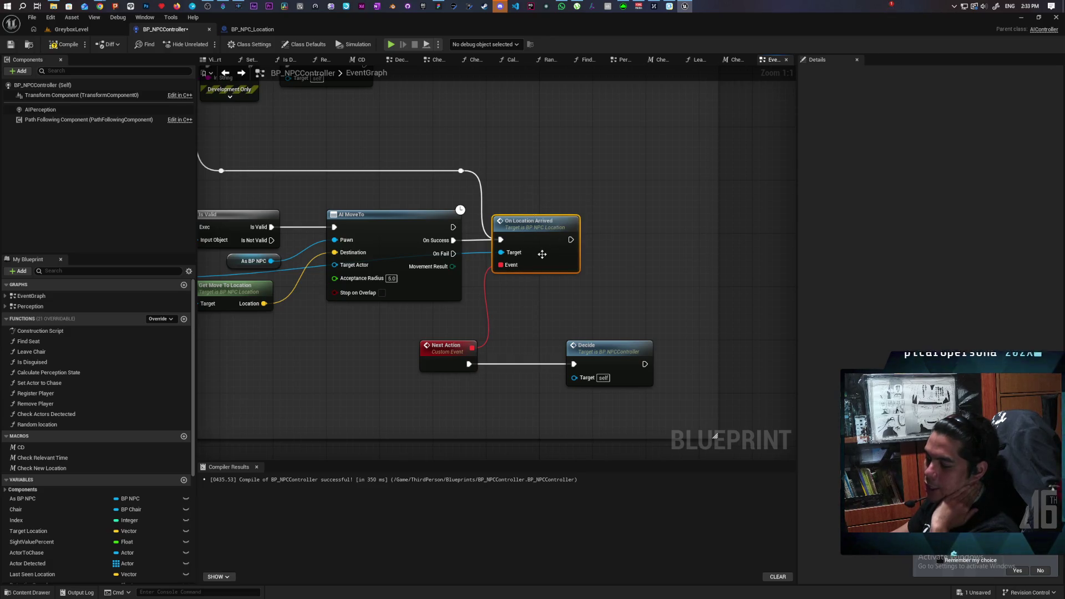
pyautogui.click(403, 347)
pyautogui.moveTo(392, 336)
pyautogui.mouseDown()
pyautogui.moveTo(606, 387)
pyautogui.moveTo(570, 408)
pyautogui.moveTo(375, 327)
pyautogui.moveTo(630, 384)
pyautogui.mouseUp()
pyautogui.moveTo(588, 319); pyautogui.dragTo(624, 411)
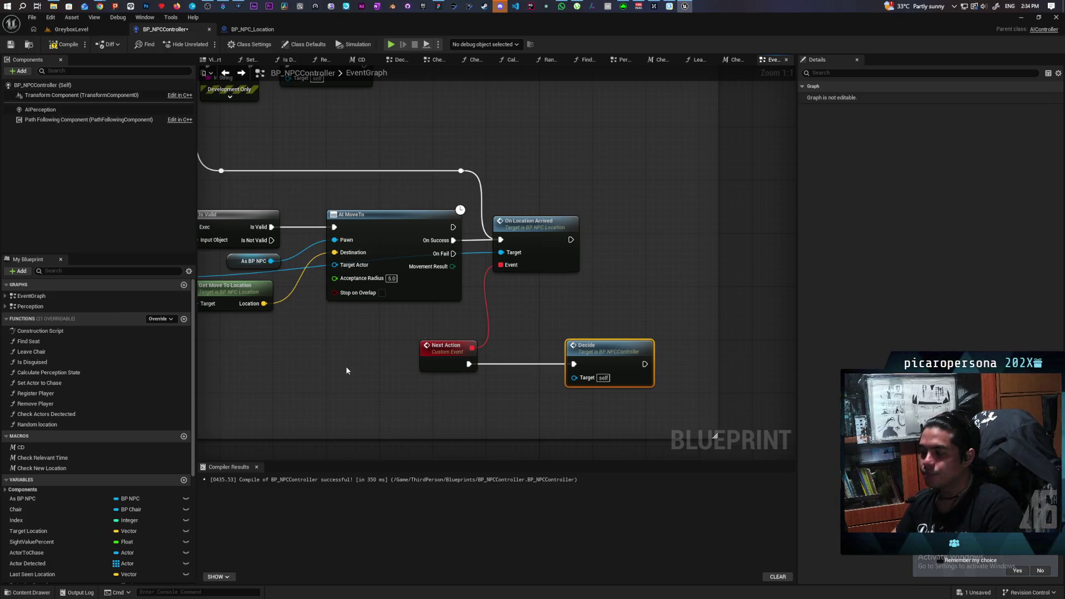
# Move the Decide node left, closer to Next Action.
pyautogui.scroll(-3, 347, 371)
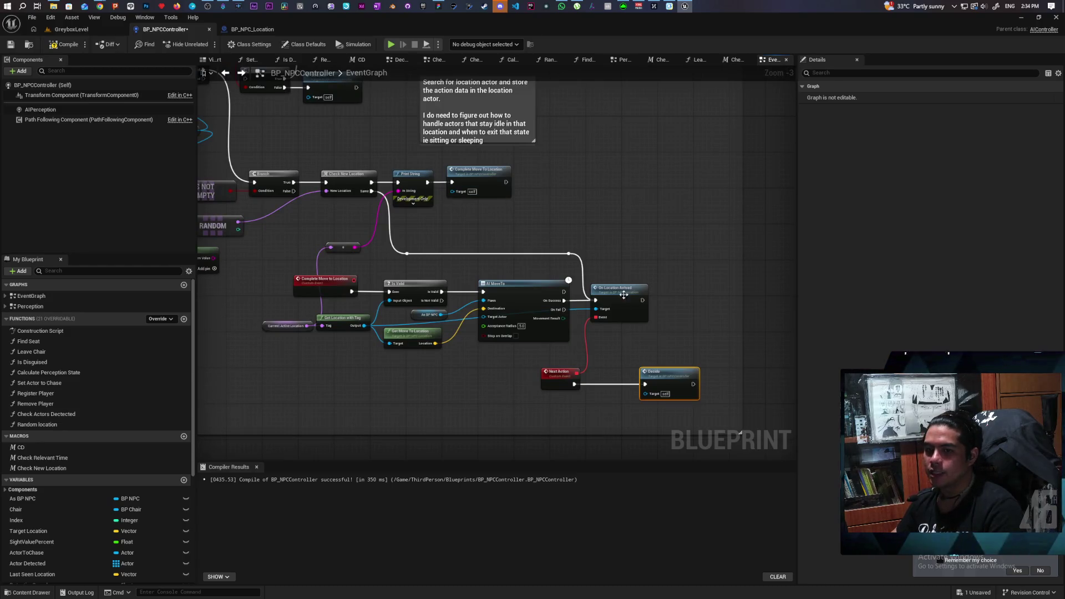
pyautogui.scroll(2, 527, 391)
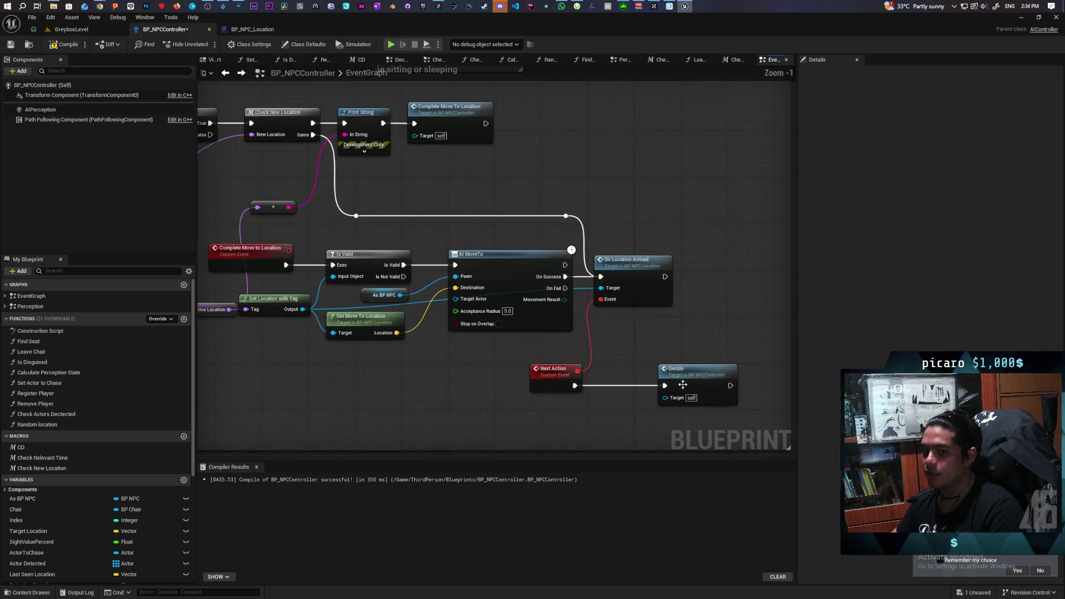
pyautogui.moveTo(691, 386); pyautogui.dragTo(660, 386)
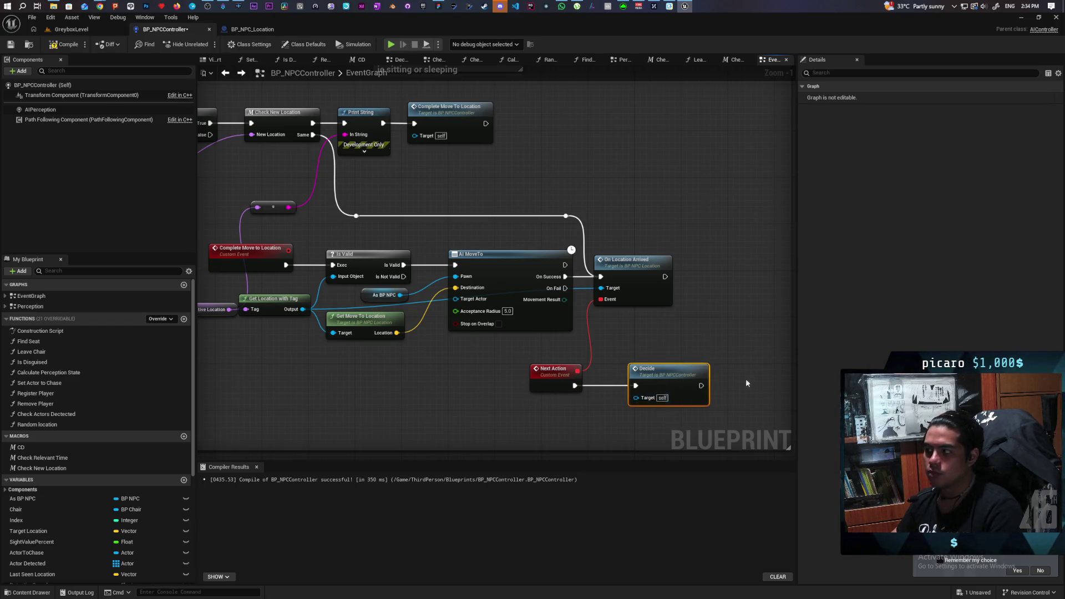
pyautogui.click(631, 361)
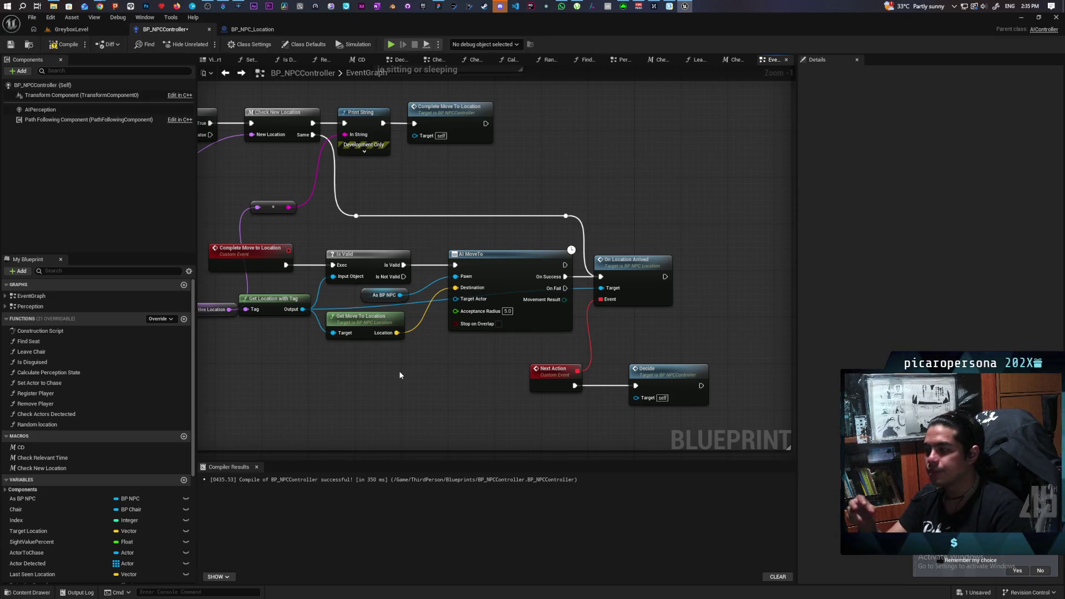
# Review the Check New Location and On Location Arrived area, selecting Print String and Complete Move To Location.
pyautogui.moveTo(407, 184); pyautogui.dragTo(578, 243)
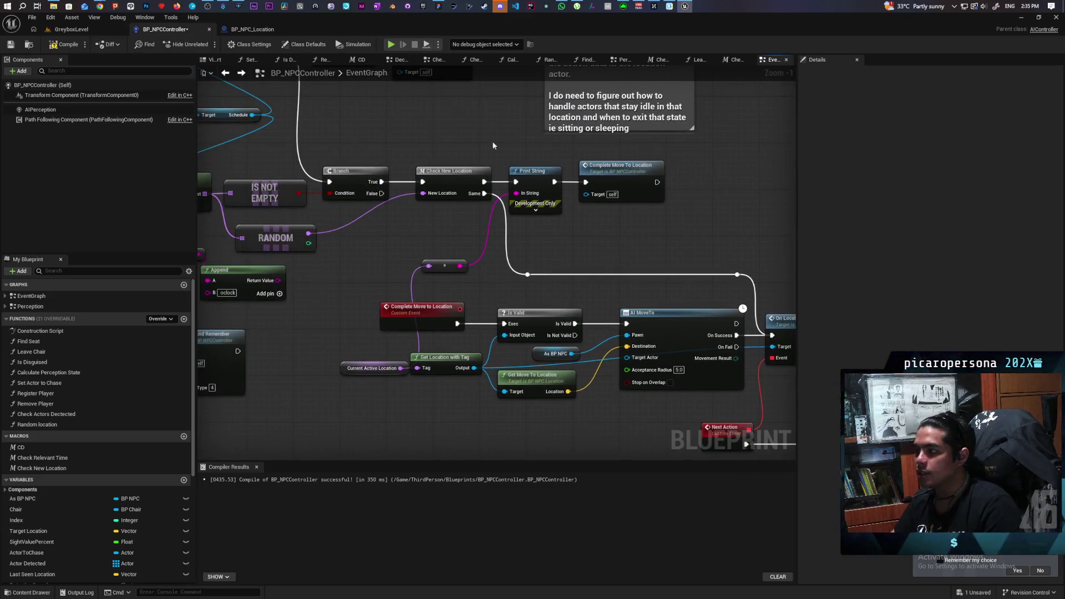
pyautogui.moveTo(432, 157); pyautogui.dragTo(461, 225)
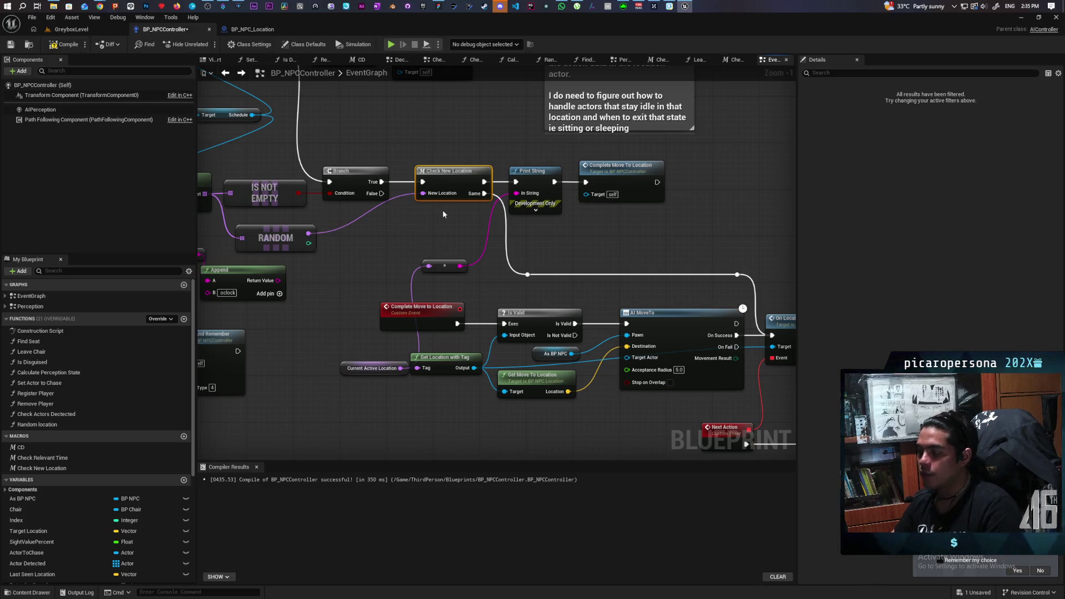
pyautogui.click(444, 212)
pyautogui.moveTo(445, 214); pyautogui.dragTo(600, 281)
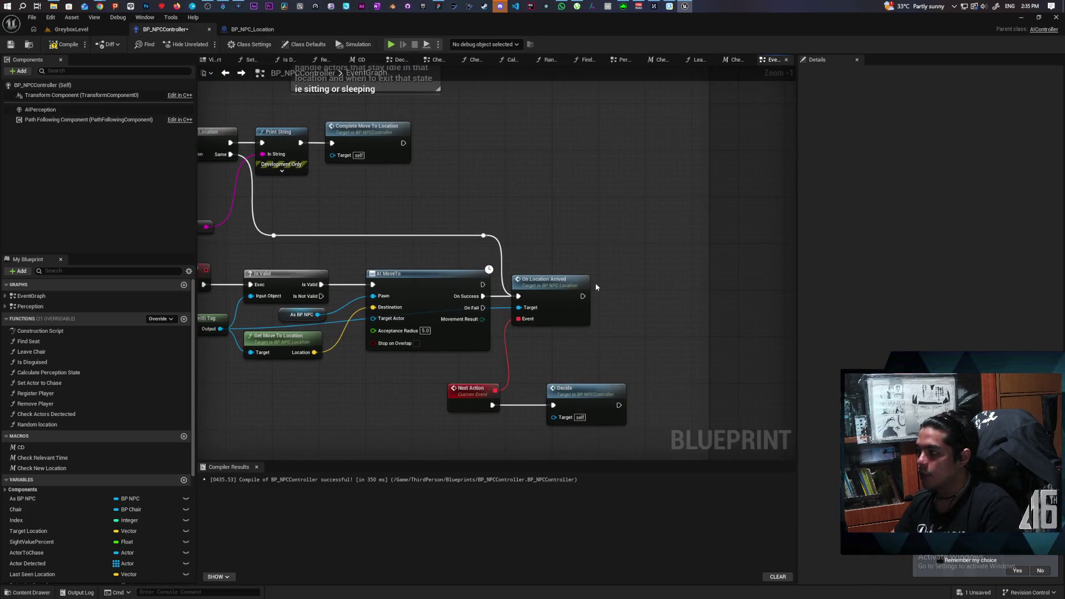
pyautogui.moveTo(544, 200)
pyautogui.mouseDown()
pyautogui.moveTo(611, 180)
pyautogui.moveTo(652, 198)
pyautogui.mouseUp()
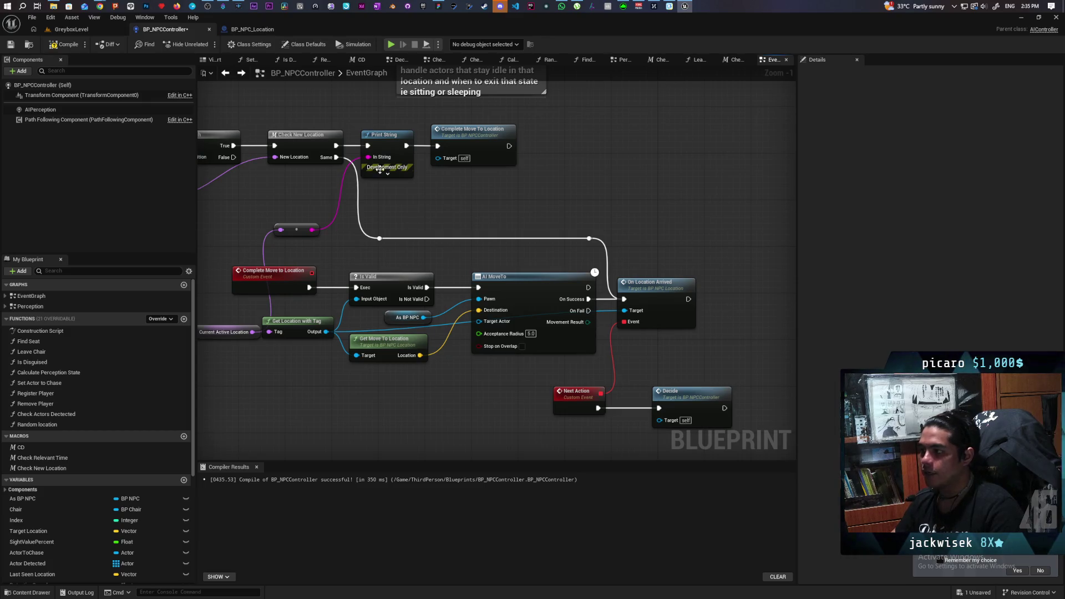
pyautogui.moveTo(566, 123); pyautogui.dragTo(411, 203)
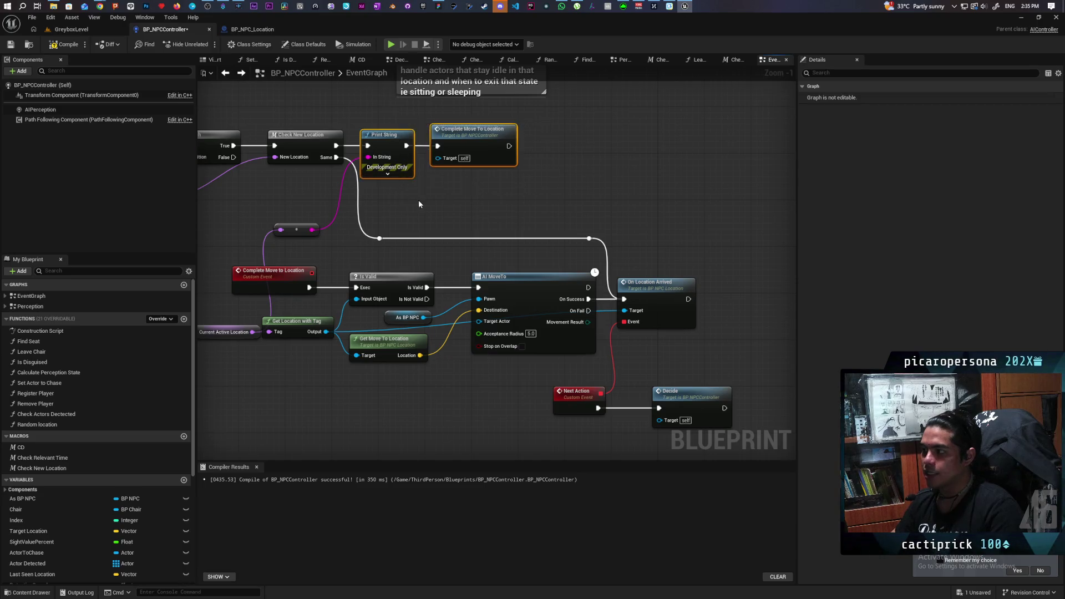
pyautogui.scroll(1, 419, 204)
pyautogui.moveTo(598, 238); pyautogui.dragTo(548, 211)
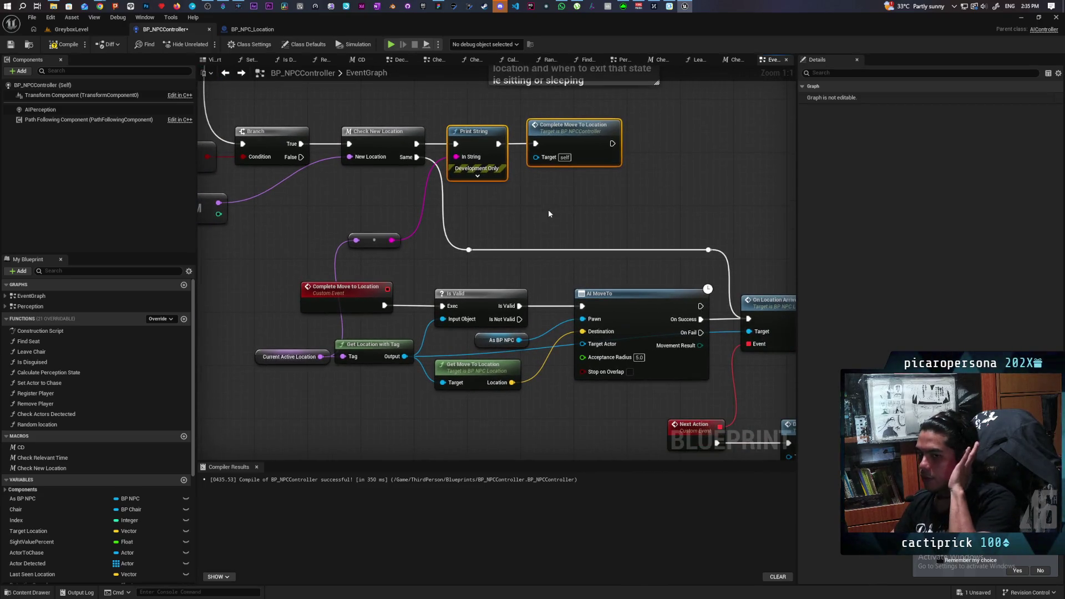
# Check the AI MoveTo and Complete Move To Location nodes, then wire Check New Location's exec output to the reroute.
pyautogui.click(389, 288)
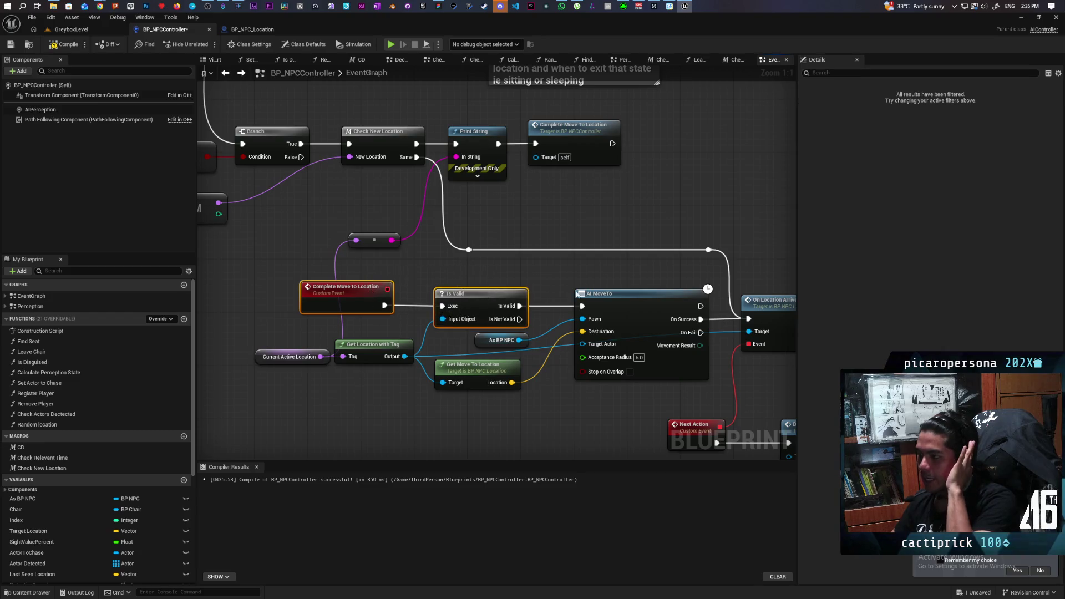
pyautogui.moveTo(684, 287); pyautogui.dragTo(517, 264)
pyautogui.click(527, 272)
pyautogui.moveTo(391, 178); pyautogui.dragTo(628, 270)
pyautogui.scroll(-1, 628, 270)
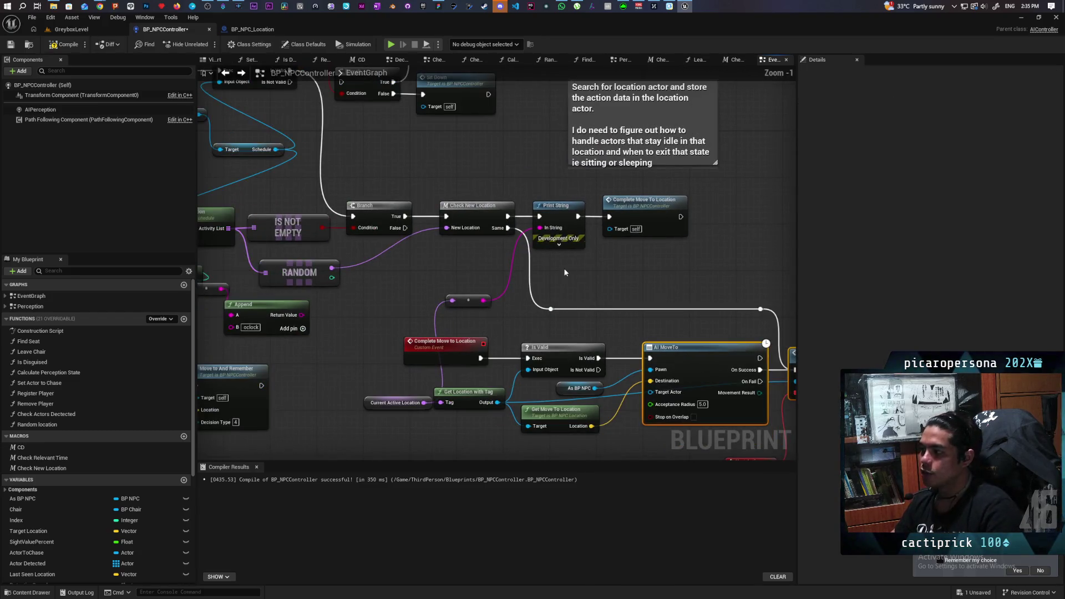
pyautogui.moveTo(507, 195)
pyautogui.mouseDown()
pyautogui.moveTo(555, 222)
pyautogui.moveTo(638, 222)
pyautogui.moveTo(485, 200)
pyautogui.mouseUp()
pyautogui.click(647, 214)
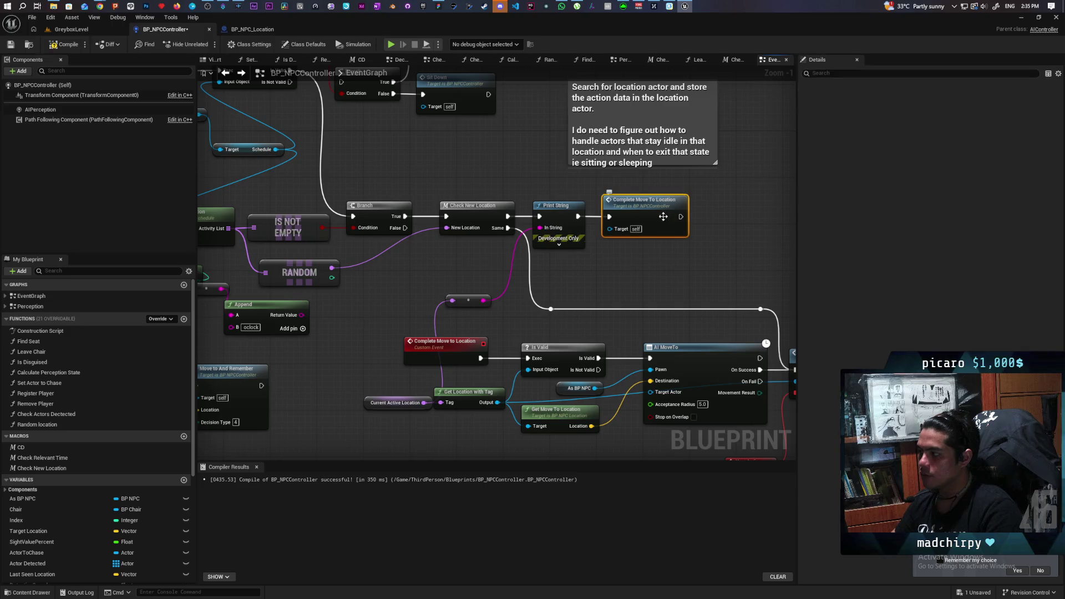
pyautogui.click(615, 257)
pyautogui.moveTo(507, 217)
pyautogui.mouseDown()
pyautogui.moveTo(527, 355)
pyautogui.moveTo(499, 308)
pyautogui.mouseUp()
pyautogui.scroll(-2, 497, 311)
# Select the nodes around Check New Location and inspect its available actions.
pyautogui.click(345, 324)
pyautogui.scroll(3, 382, 306)
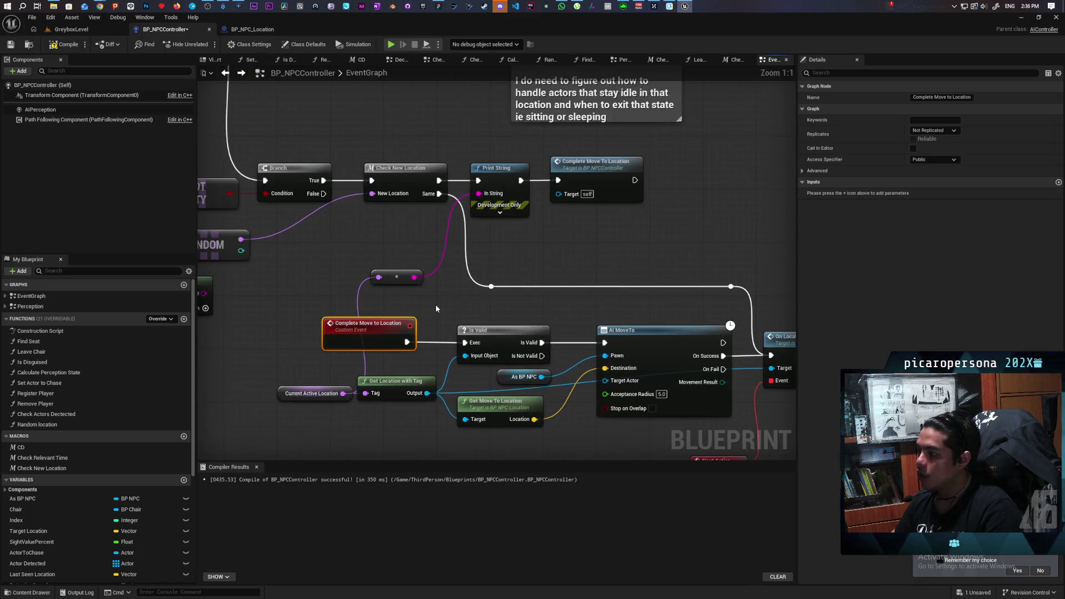
pyautogui.moveTo(436, 308); pyautogui.dragTo(436, 336)
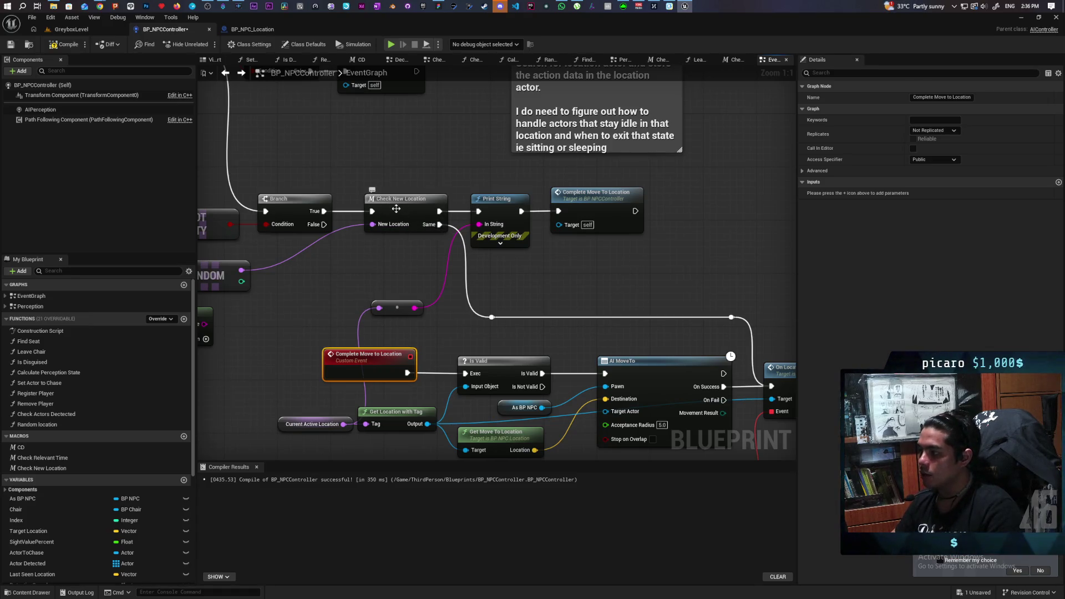
pyautogui.click(457, 166)
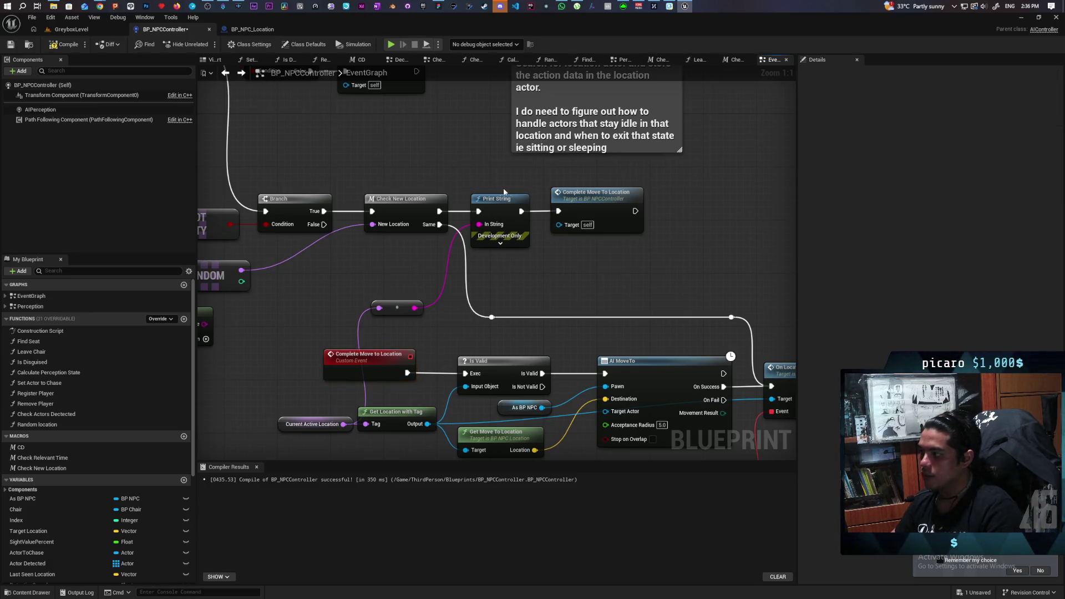
pyautogui.moveTo(455, 157)
pyautogui.mouseDown()
pyautogui.moveTo(544, 190)
pyautogui.moveTo(468, 231)
pyautogui.moveTo(433, 219)
pyautogui.moveTo(563, 164)
pyautogui.moveTo(594, 278)
pyautogui.mouseUp()
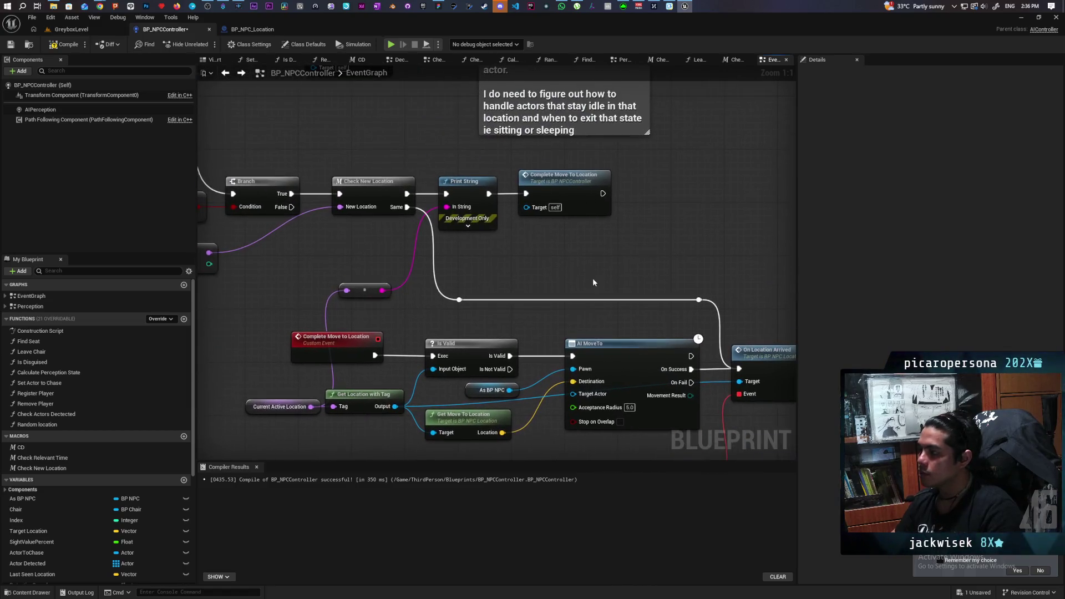
pyautogui.moveTo(375, 245); pyautogui.dragTo(391, 241)
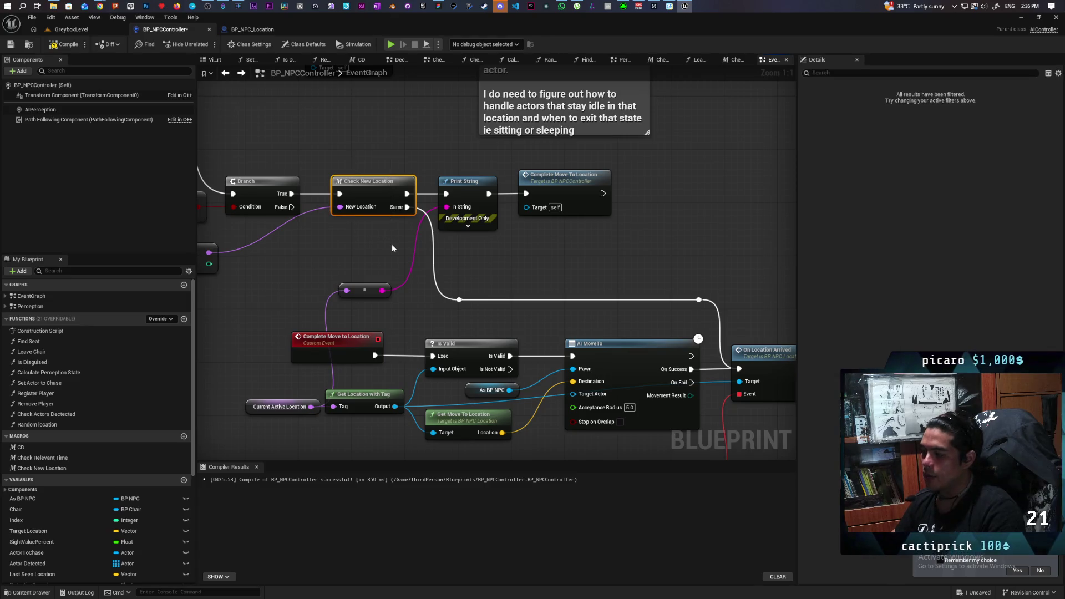
pyautogui.rightClick(378, 186)
pyautogui.click(512, 251)
# Review AI MoveTo and On Location Arrived, then select BP_NPC_Location's Arrived Event variable.
pyautogui.moveTo(708, 265)
pyautogui.mouseDown()
pyautogui.moveTo(610, 190)
pyautogui.moveTo(584, 314)
pyautogui.mouseUp()
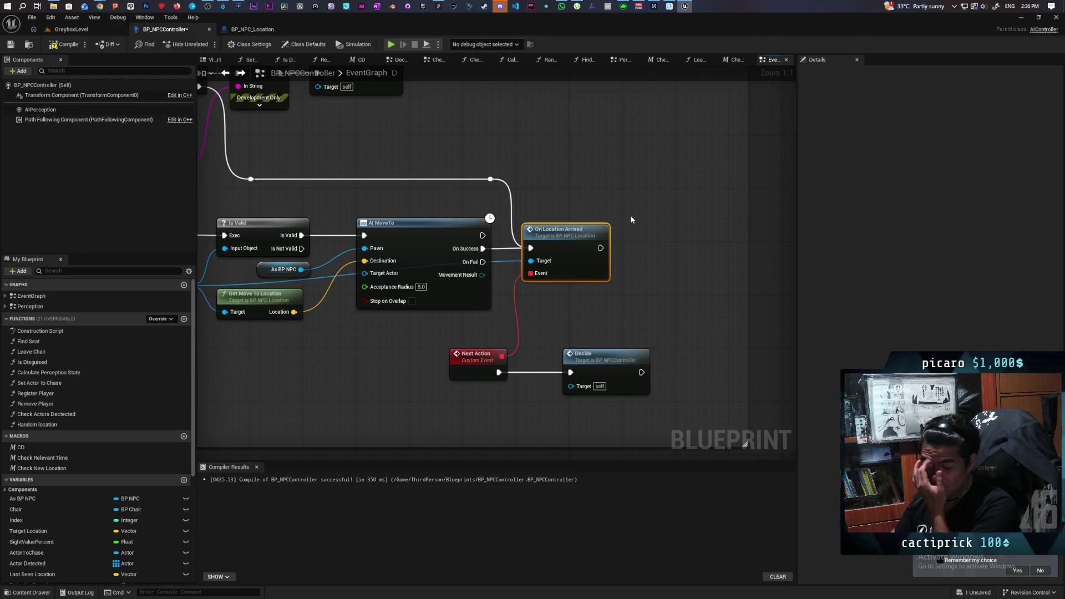
pyautogui.click(559, 204)
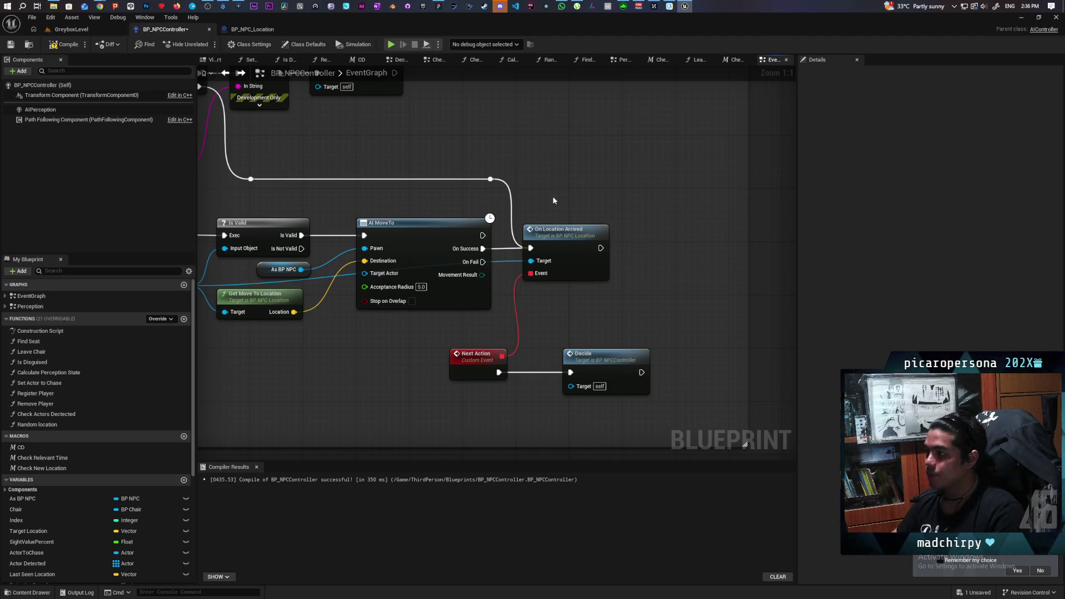
pyautogui.moveTo(551, 200); pyautogui.dragTo(590, 314)
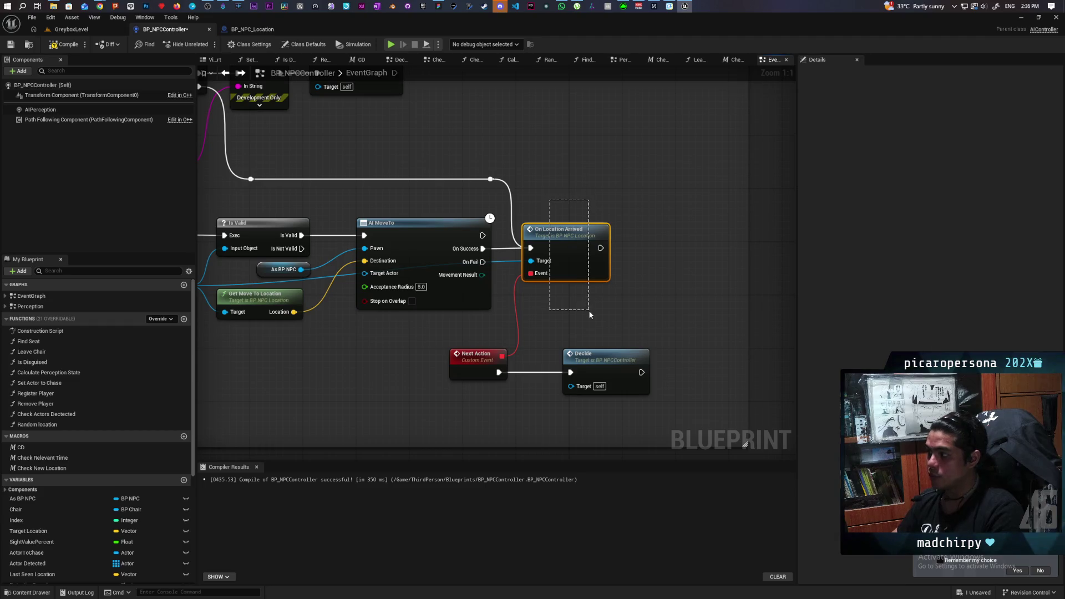
pyautogui.moveTo(591, 208); pyautogui.dragTo(667, 250)
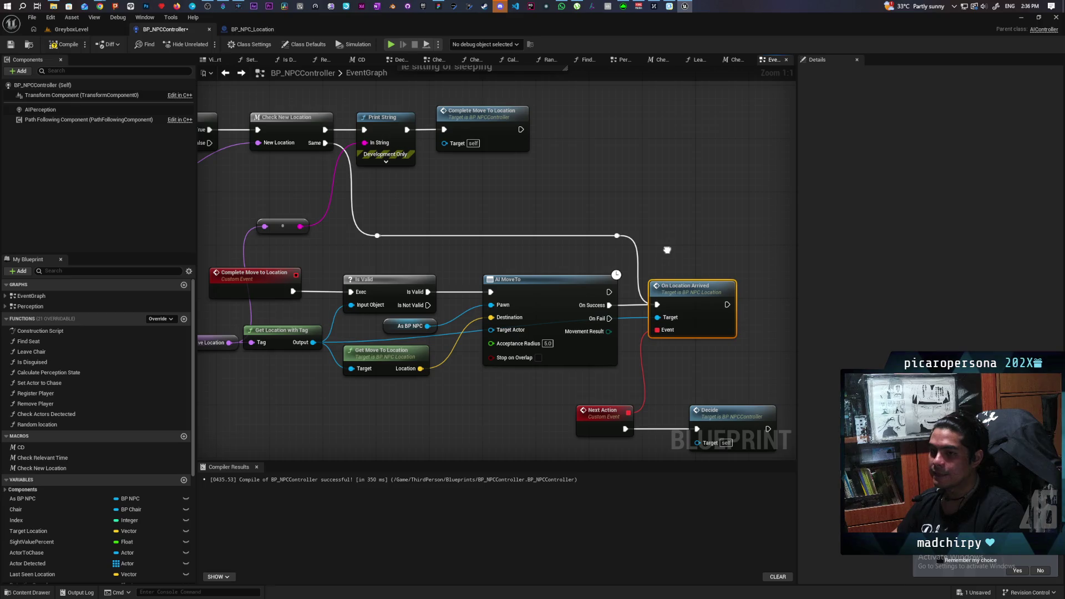
pyautogui.click(679, 254)
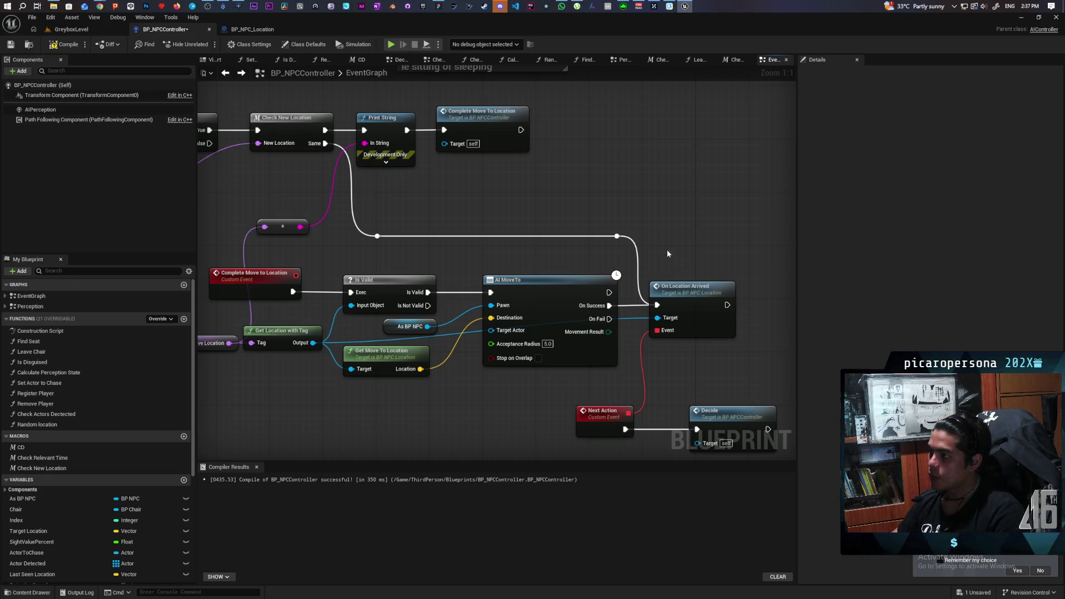
pyautogui.click(246, 28)
pyautogui.click(29, 395)
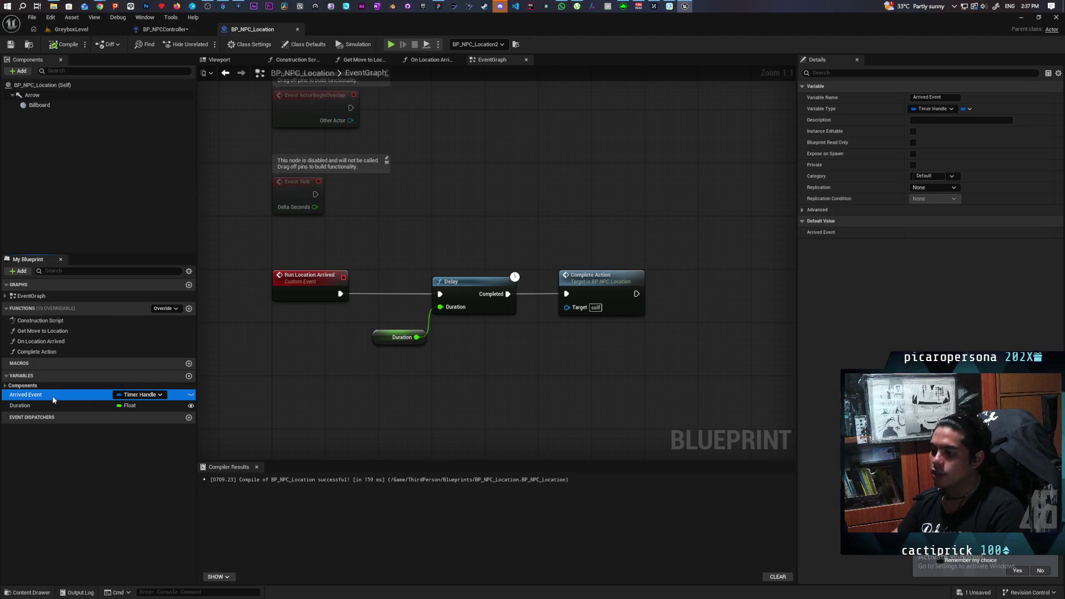
pyautogui.click(342, 381)
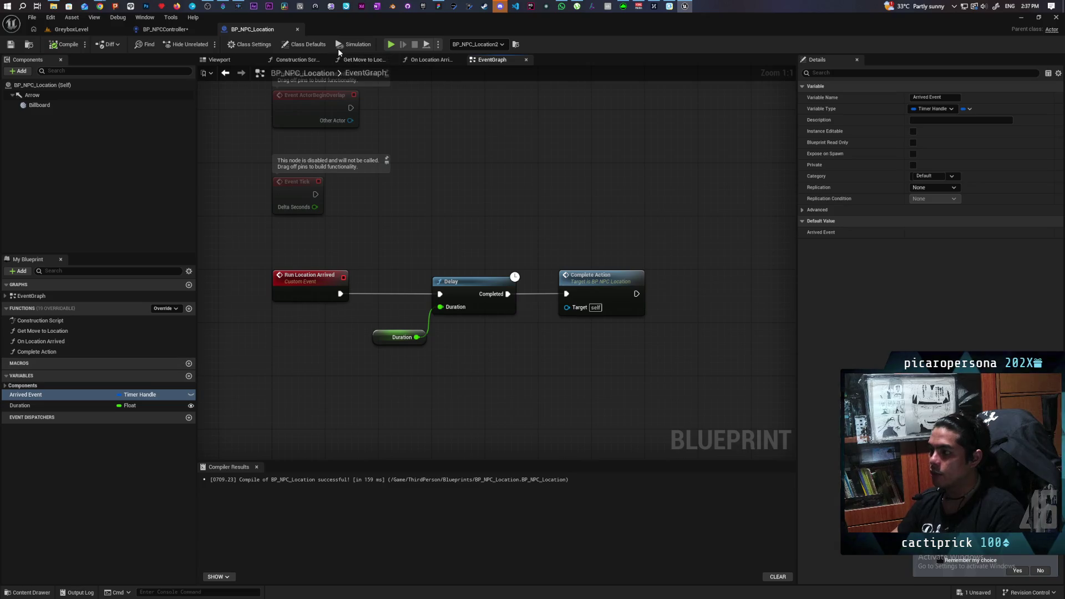
pyautogui.click(431, 60)
pyautogui.click(412, 244)
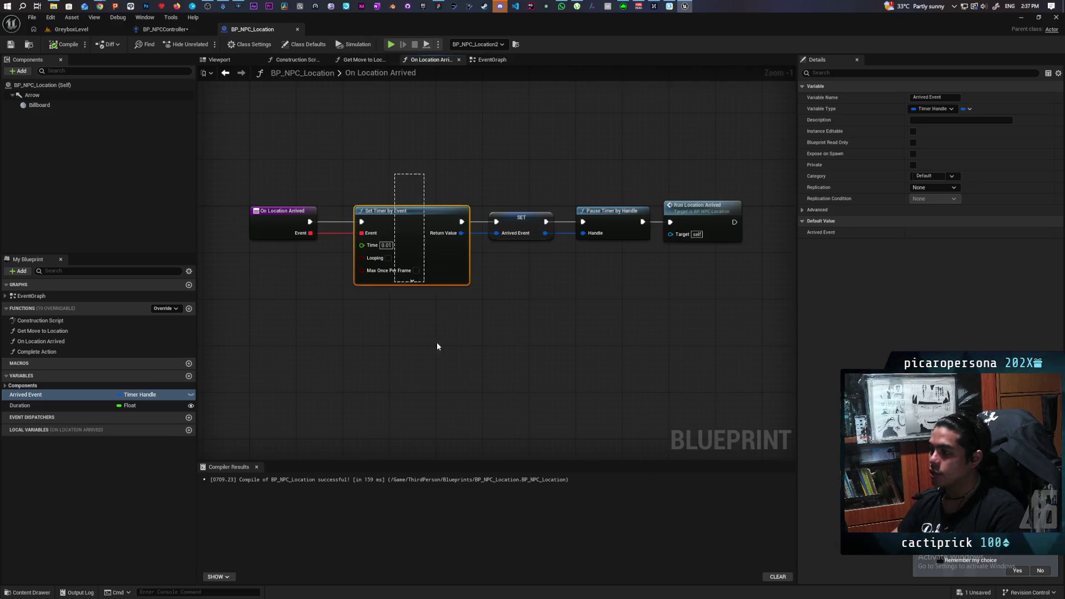
pyautogui.click(516, 233)
pyautogui.click(483, 286)
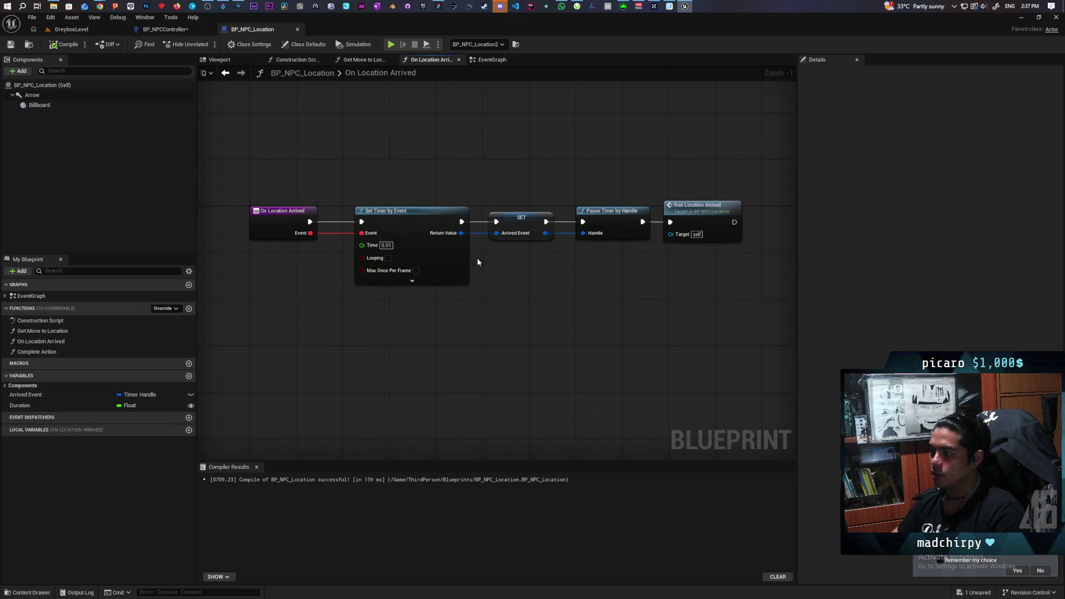
pyautogui.moveTo(424, 174); pyautogui.dragTo(527, 322)
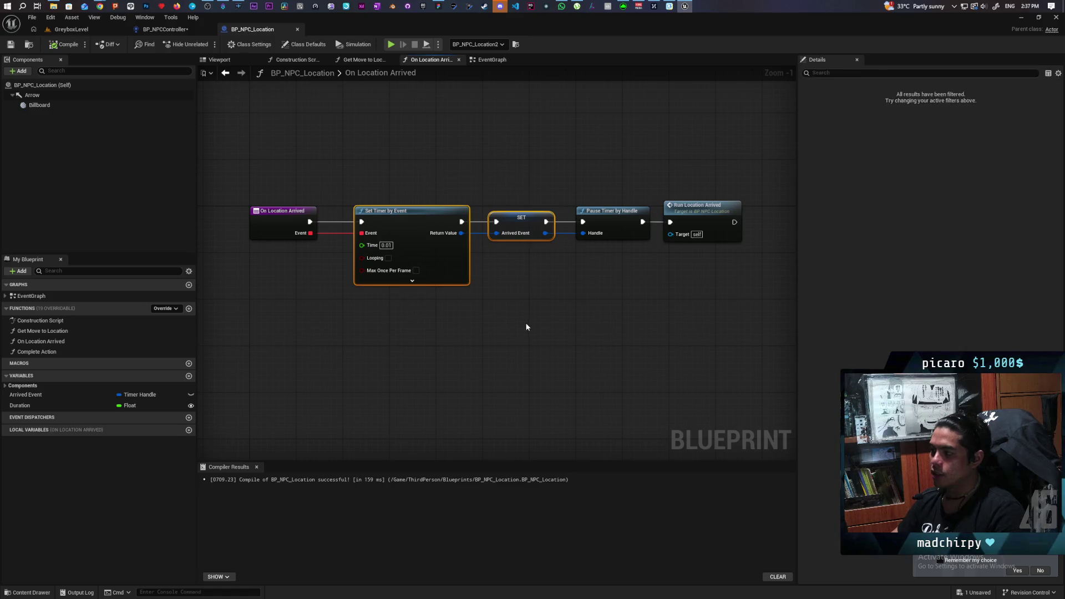
pyautogui.click(516, 324)
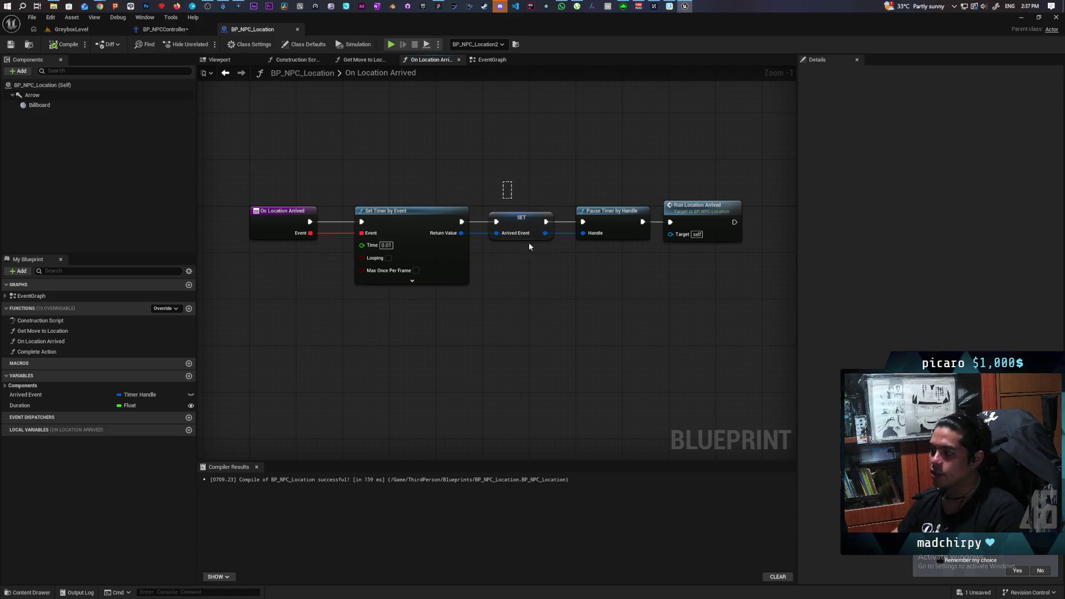
pyautogui.moveTo(535, 278); pyautogui.dragTo(535, 277)
pyautogui.click(535, 279)
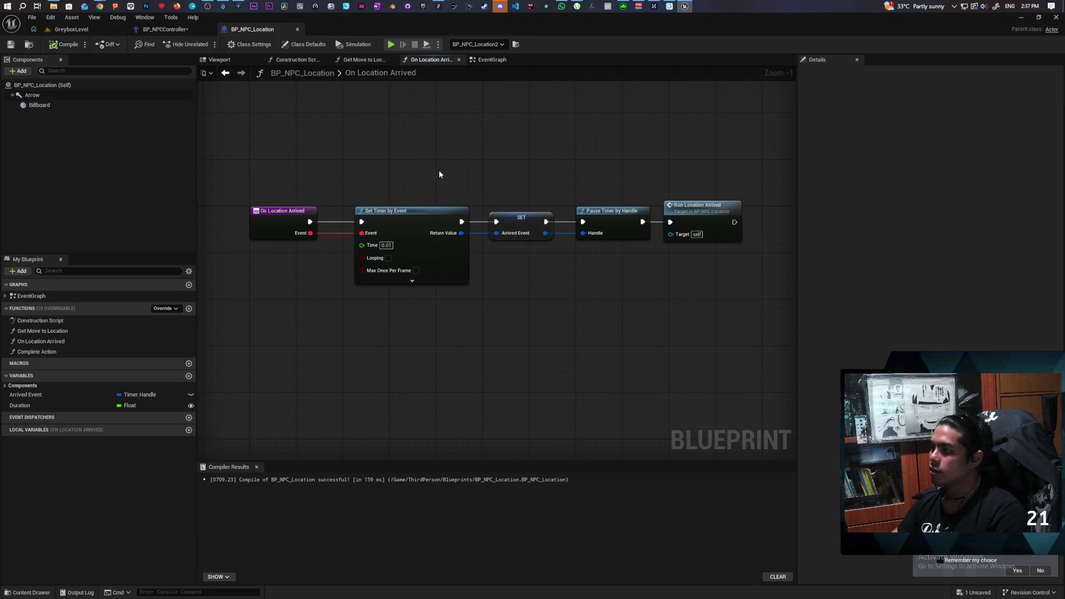
pyautogui.moveTo(397, 174); pyautogui.dragTo(528, 306)
pyautogui.moveTo(410, 174); pyautogui.dragTo(511, 315)
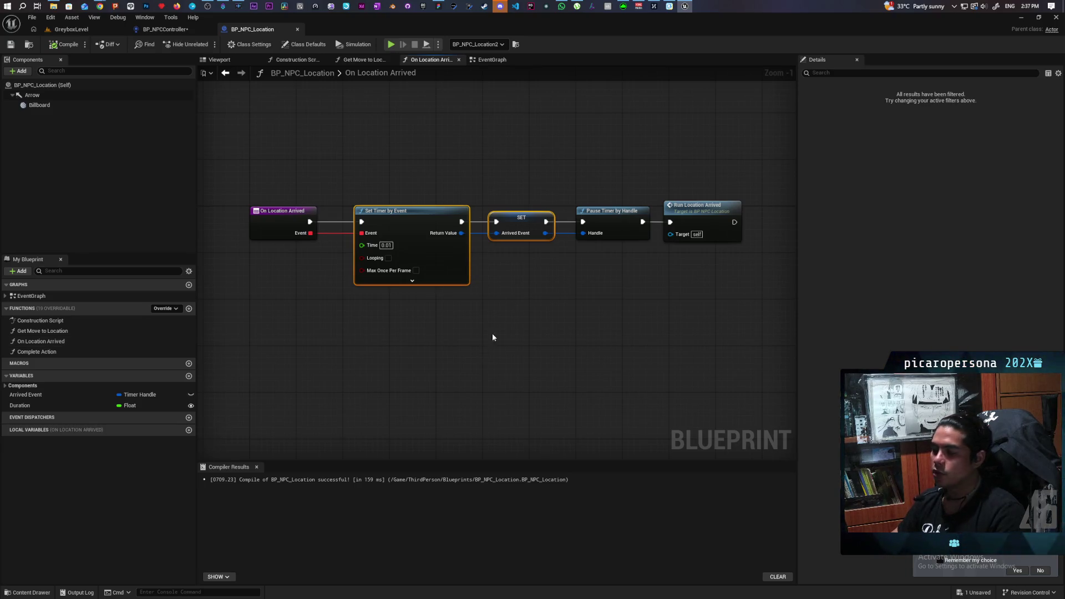
pyautogui.moveTo(508, 191); pyautogui.dragTo(531, 275)
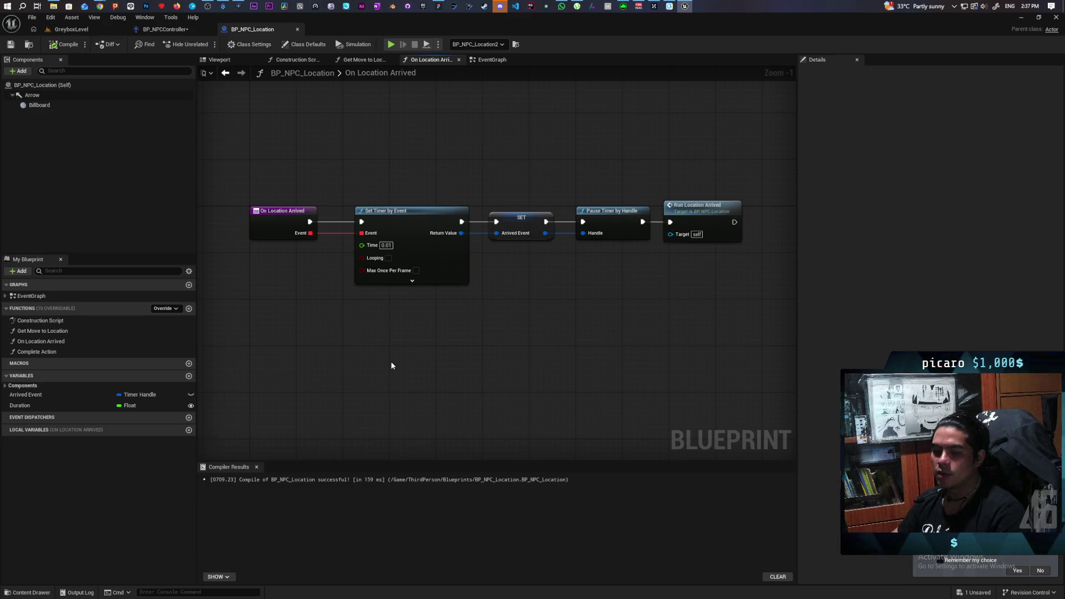
pyautogui.click(47, 394)
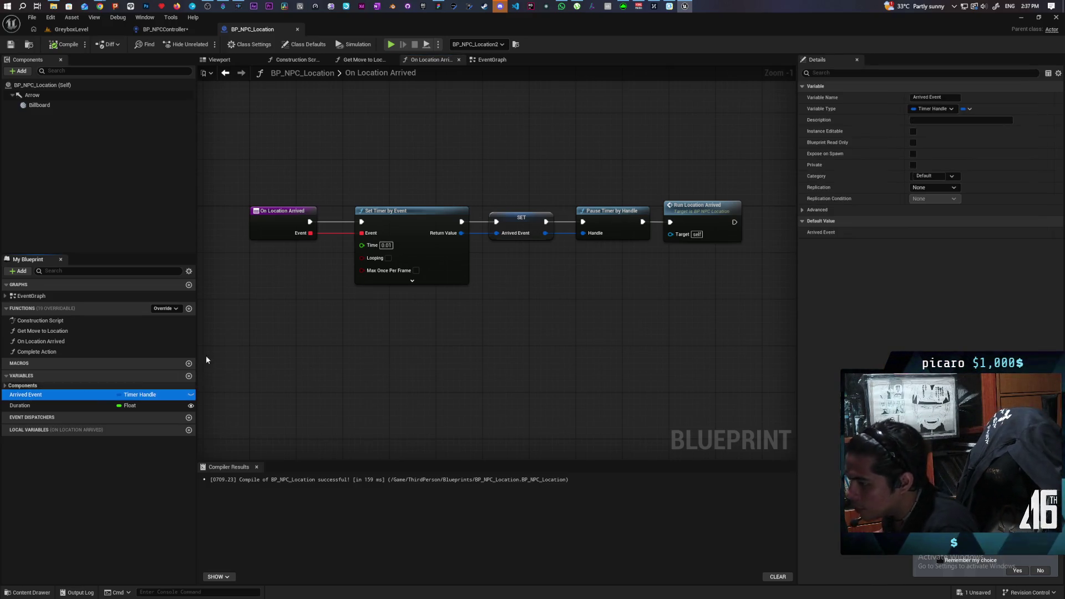
# Change the timer handle's name from Arrived Event to Event Handle and compile with F7.
pyautogui.doubleClick(919, 97)
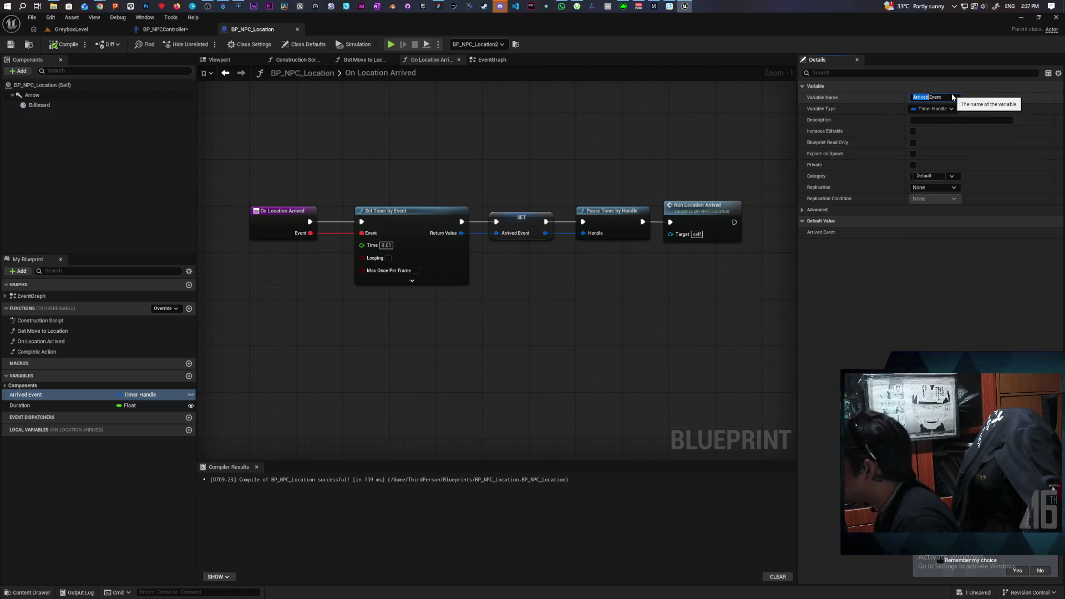
pyautogui.press('BackSpace')
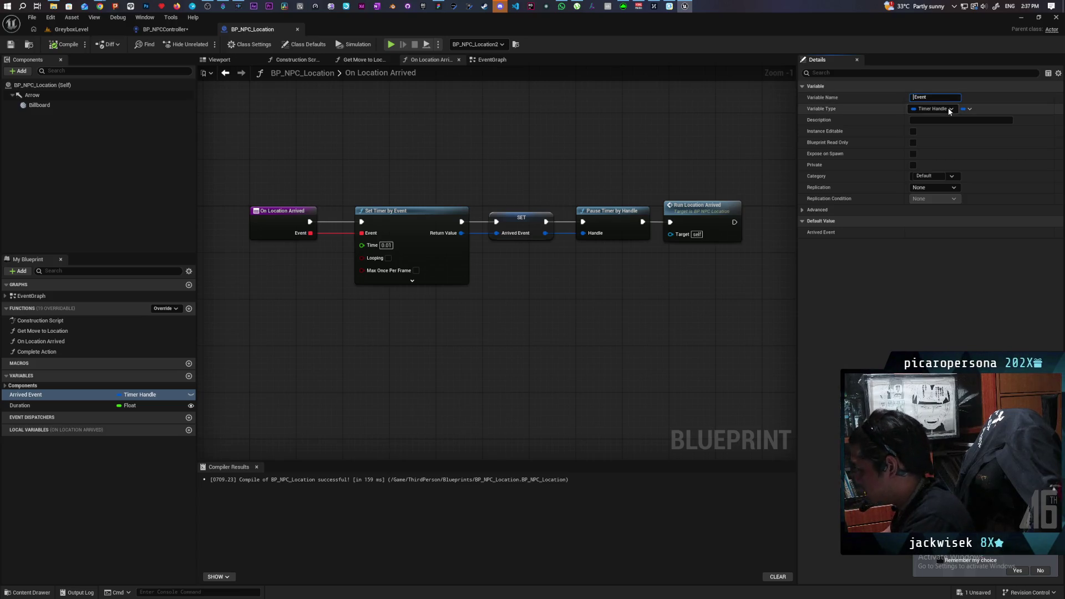
pyautogui.press('End')
pyautogui.write('Han')
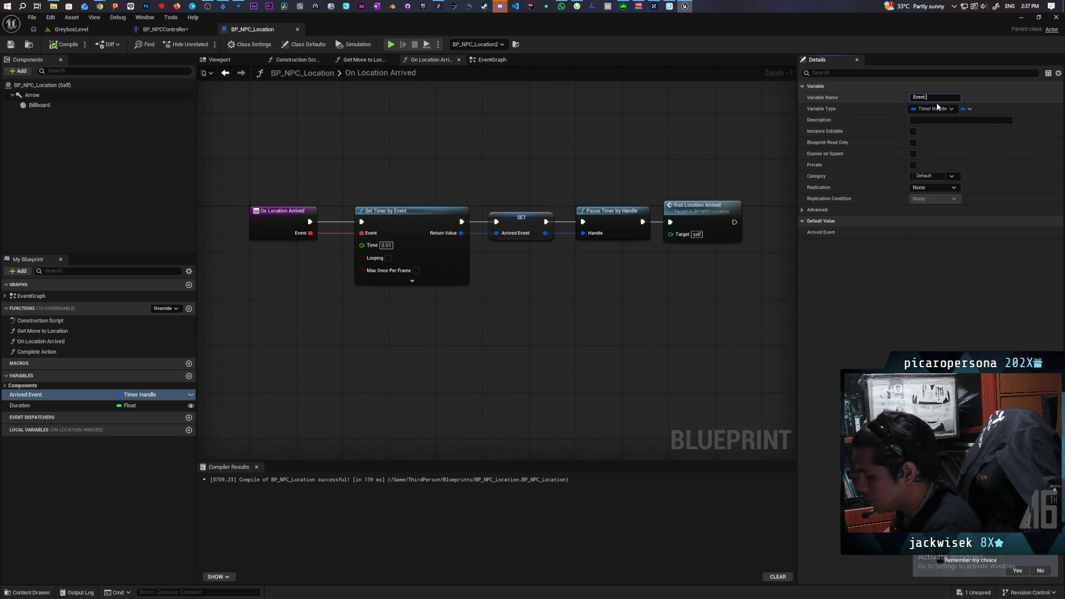
pyautogui.press('Return')
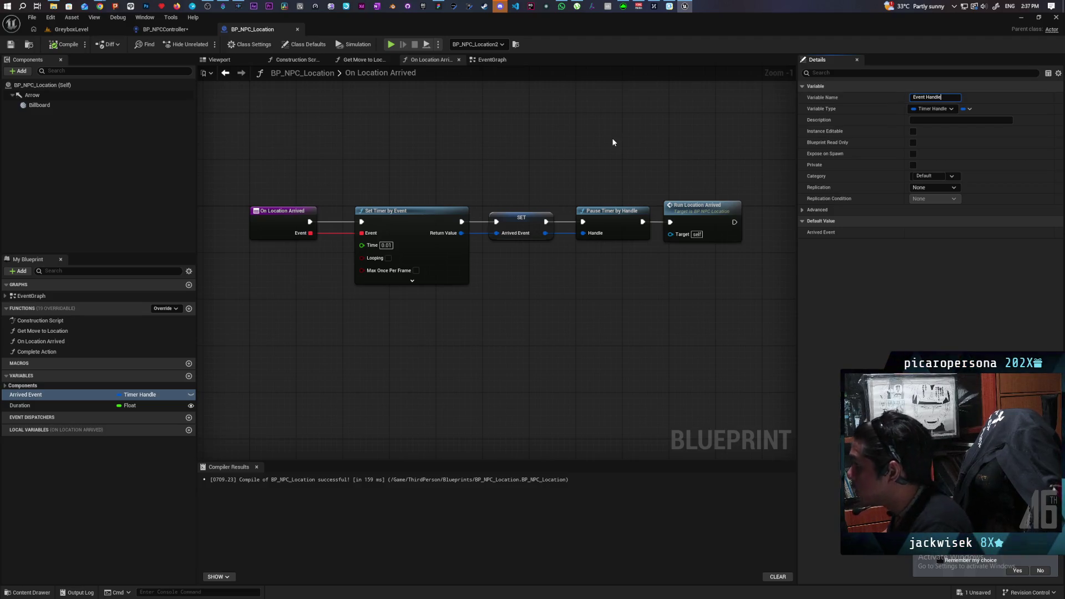
pyautogui.press('F7')
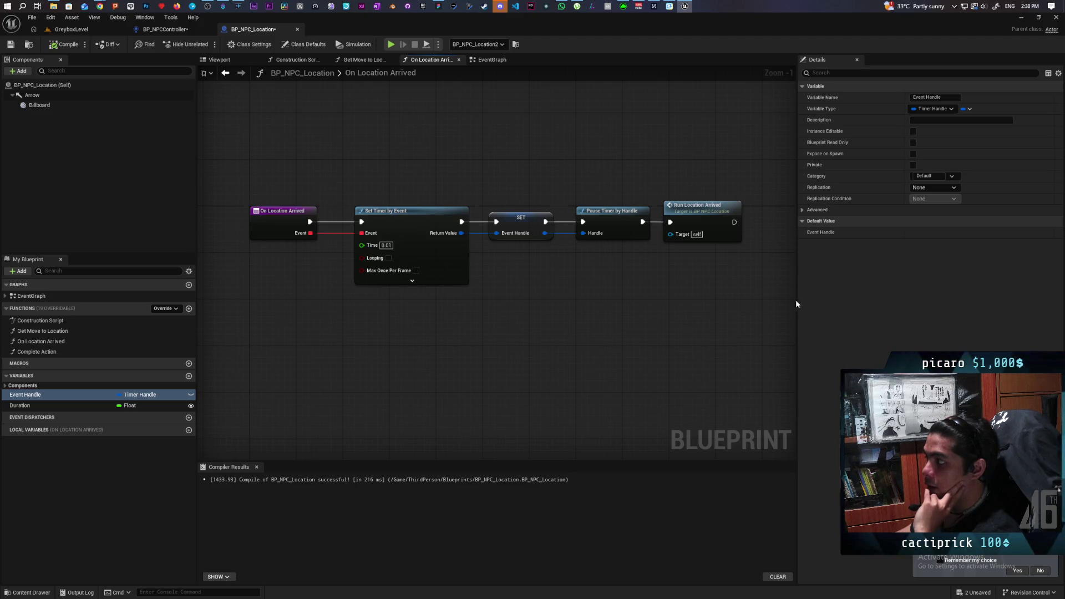
pyautogui.click(712, 217)
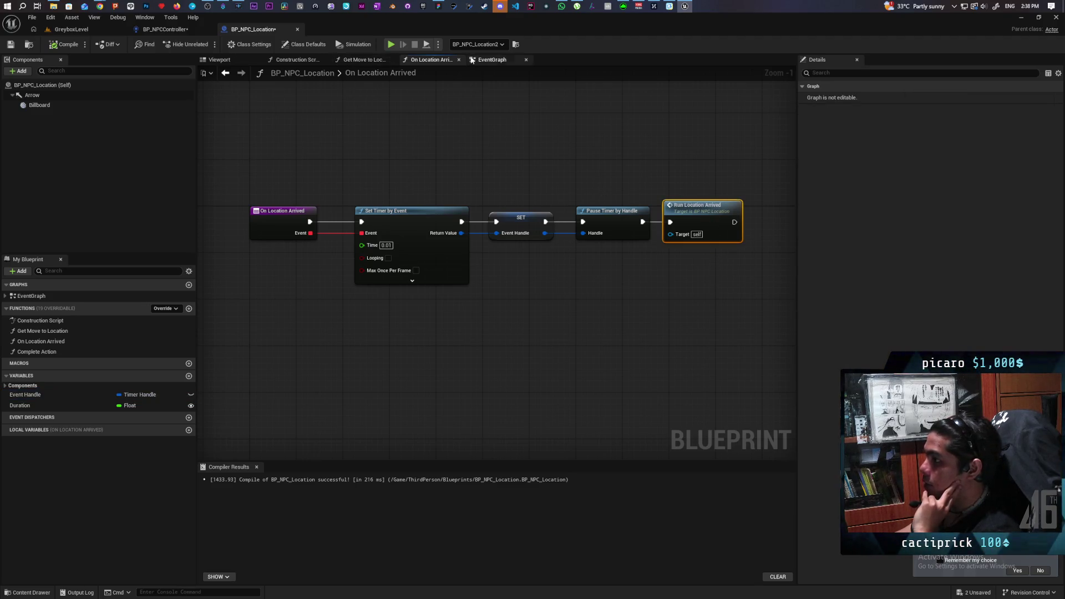
pyautogui.click(492, 60)
pyautogui.click(516, 249)
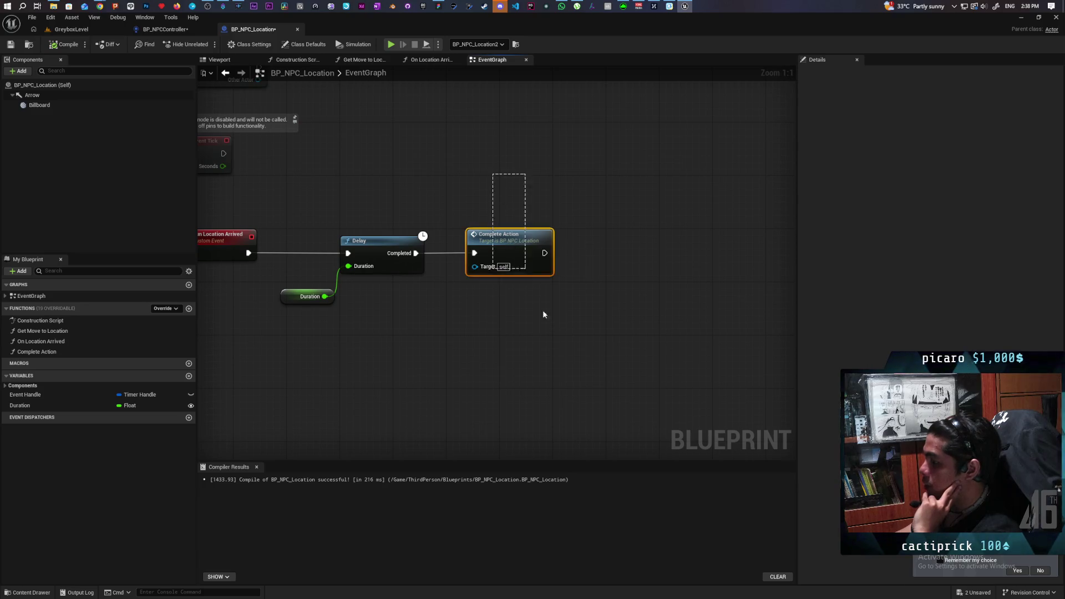
pyautogui.click(477, 178)
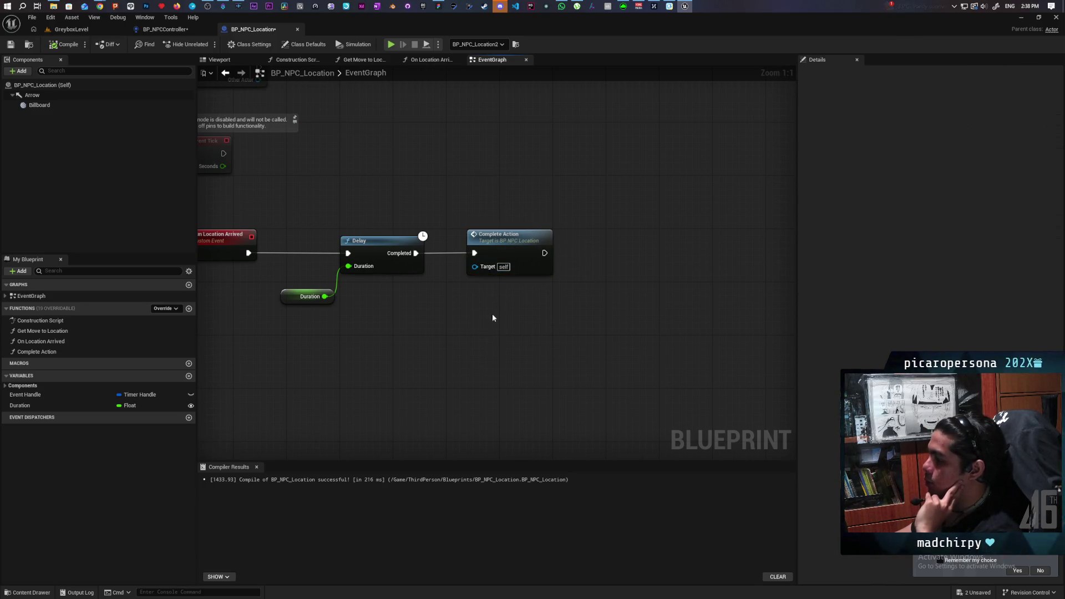
pyautogui.doubleClick(501, 248)
pyautogui.moveTo(493, 235); pyautogui.dragTo(552, 325)
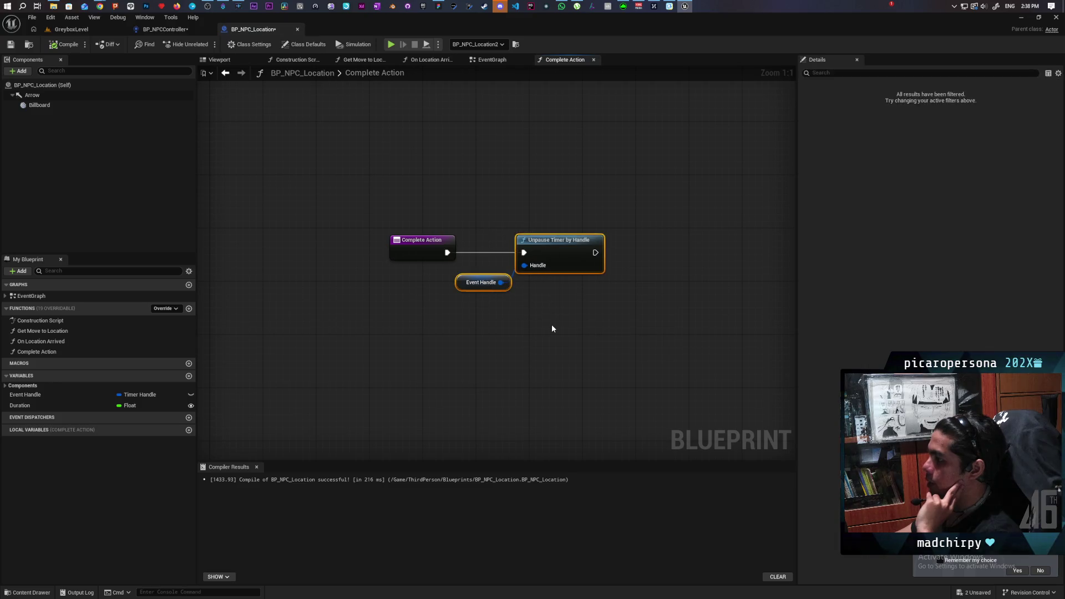
pyautogui.click(489, 60)
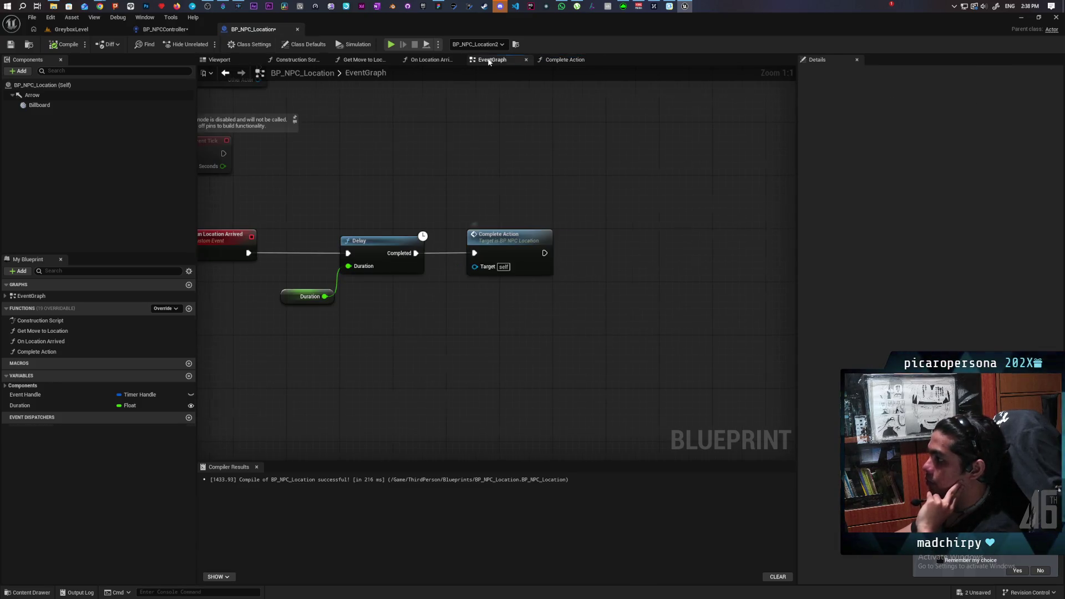
pyautogui.moveTo(427, 311)
pyautogui.mouseDown()
pyautogui.moveTo(561, 333)
pyautogui.moveTo(557, 297)
pyautogui.moveTo(507, 371)
pyautogui.moveTo(497, 333)
pyautogui.moveTo(493, 349)
pyautogui.mouseUp()
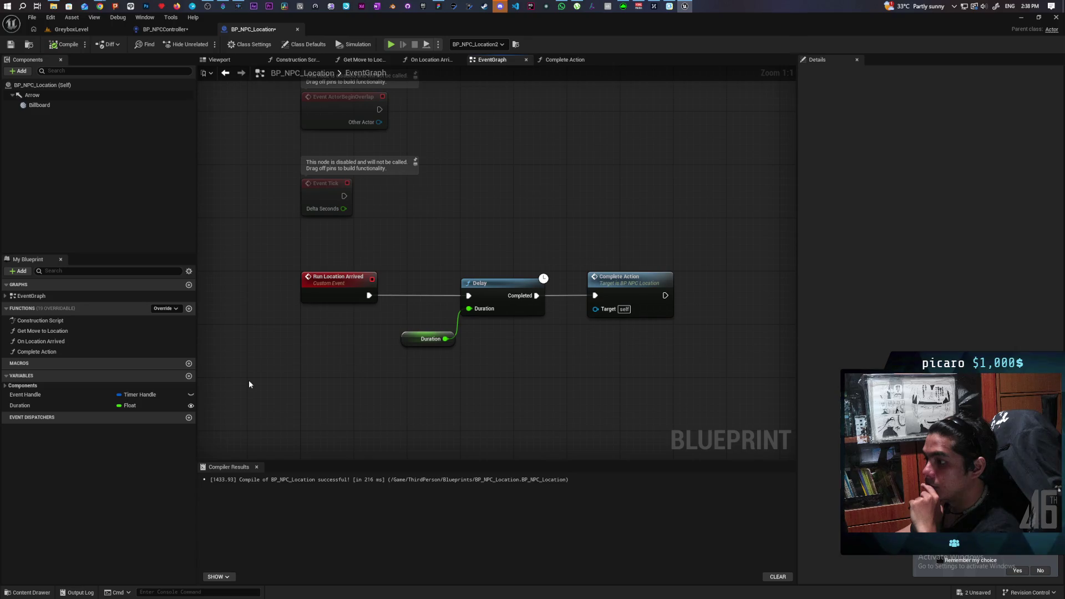
pyautogui.doubleClick(44, 342)
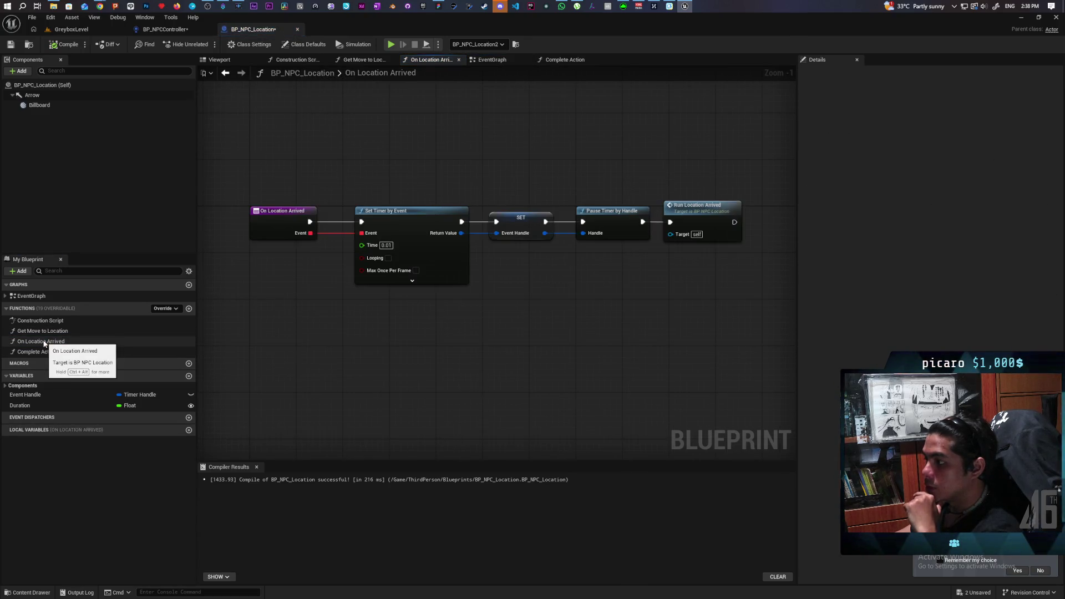
pyautogui.rightClick(45, 342)
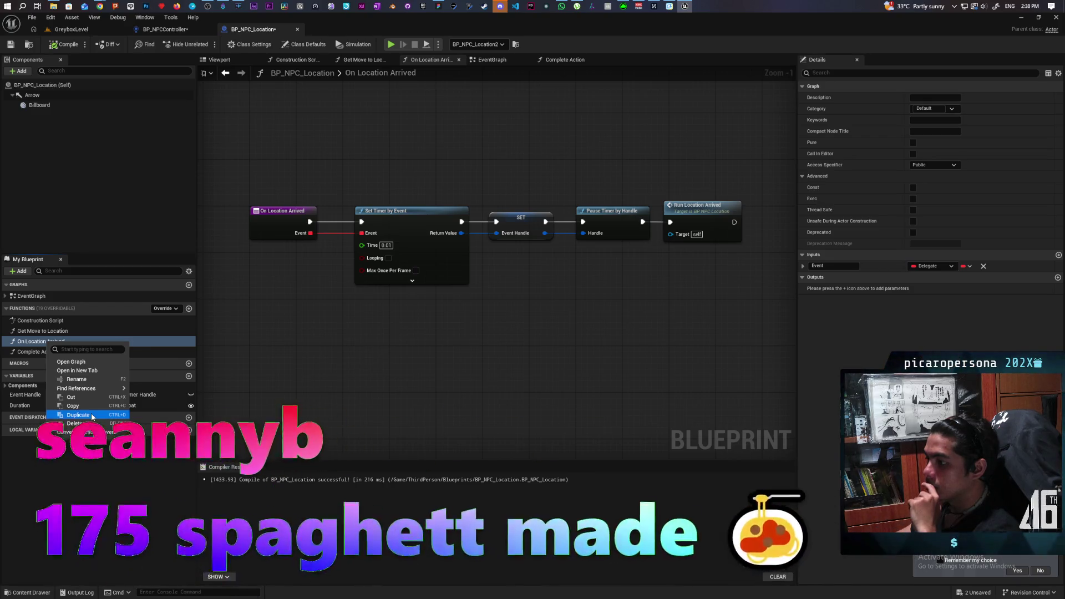
# Duplicate On Location Arrived as a new On Location Leave function and compile.
pyautogui.click(78, 415)
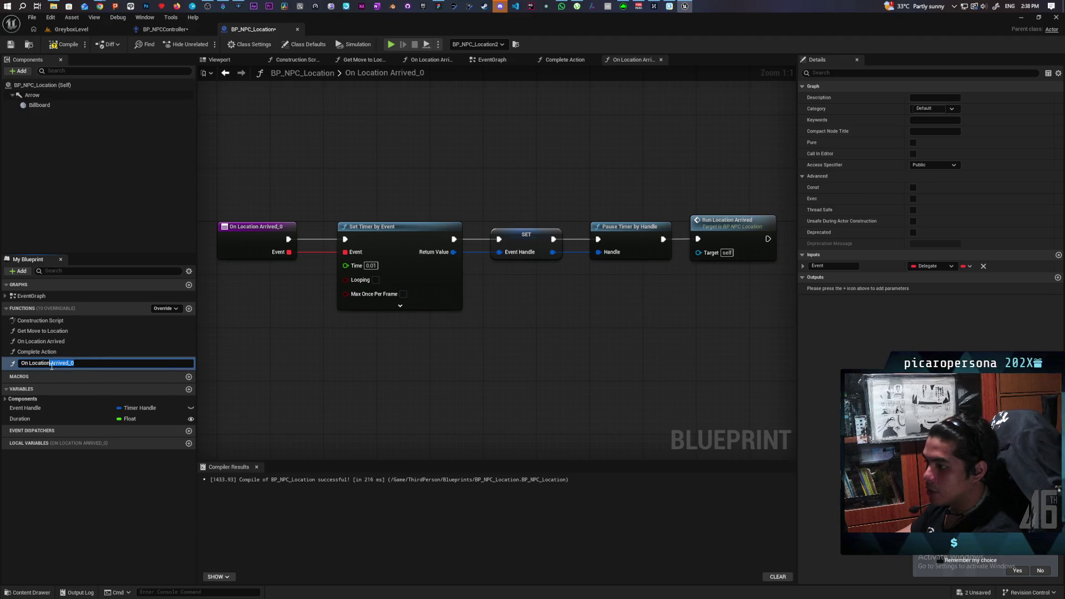
pyautogui.write('L')
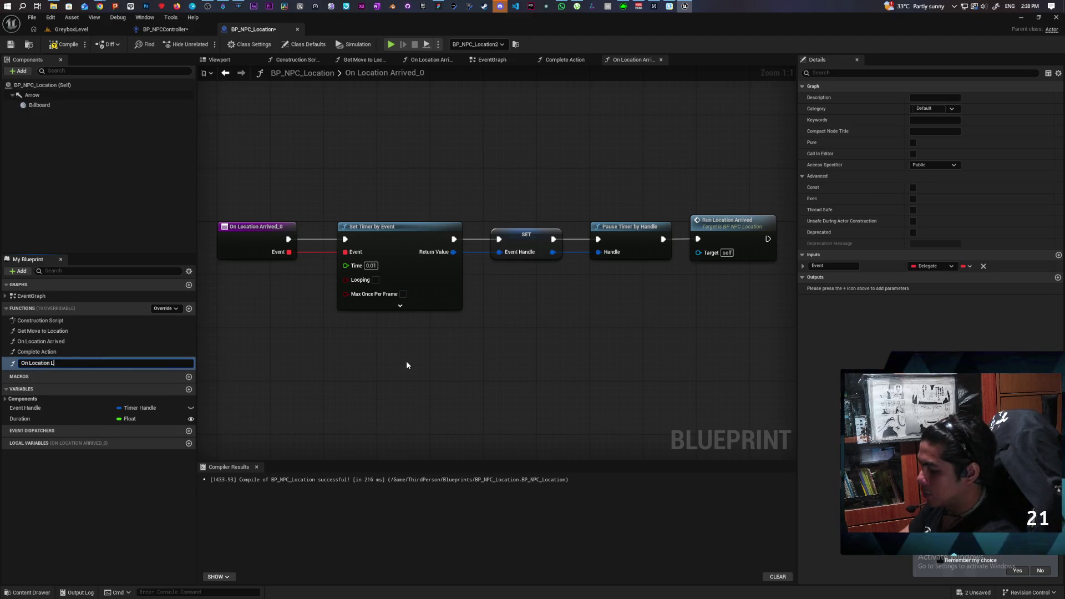
pyautogui.write('eave')
pyautogui.press('Return')
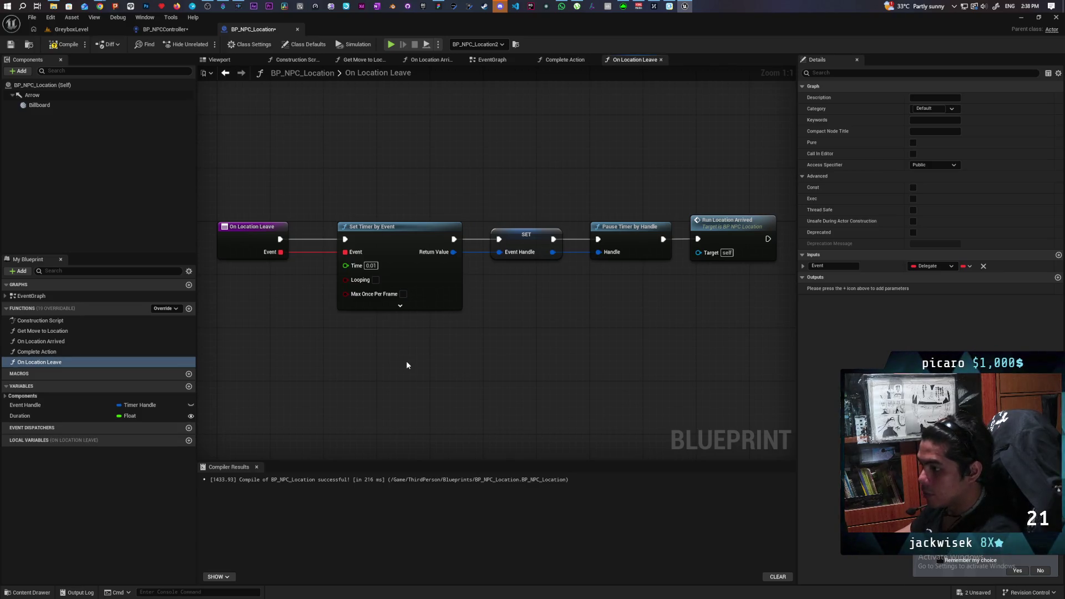
pyautogui.click(68, 47)
# Create a Run Location Leave event from the Run Location Arrived call.
pyautogui.moveTo(433, 186)
pyautogui.mouseDown()
pyautogui.moveTo(368, 169)
pyautogui.moveTo(462, 308)
pyautogui.moveTo(553, 340)
pyautogui.moveTo(352, 360)
pyautogui.mouseUp()
pyautogui.moveTo(691, 199); pyautogui.dragTo(617, 368)
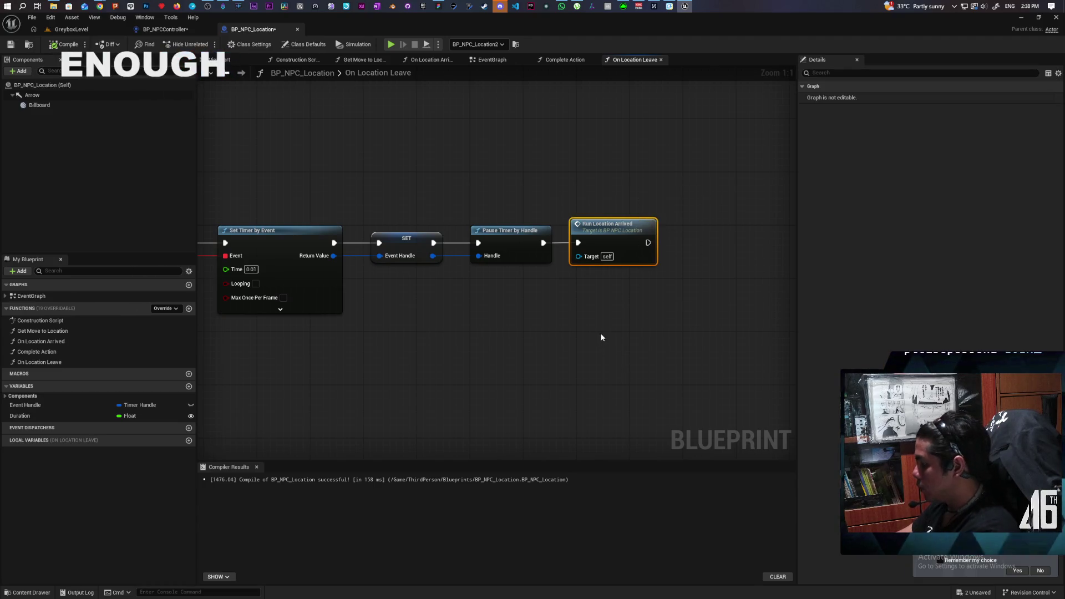
pyautogui.doubleClick(614, 235)
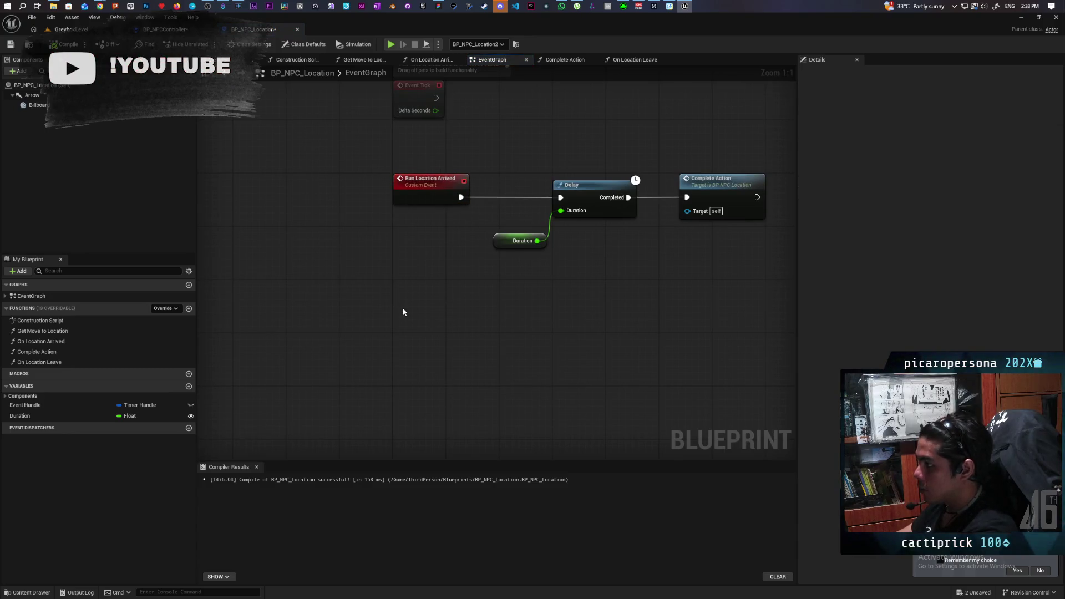
pyautogui.write('Run Location')
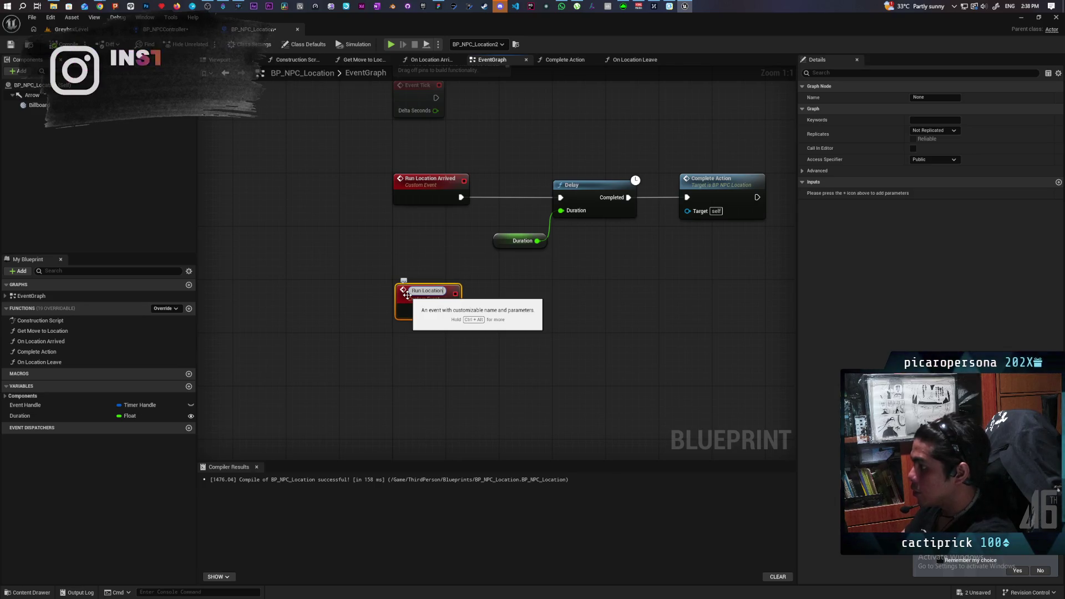
pyautogui.write(' Leave')
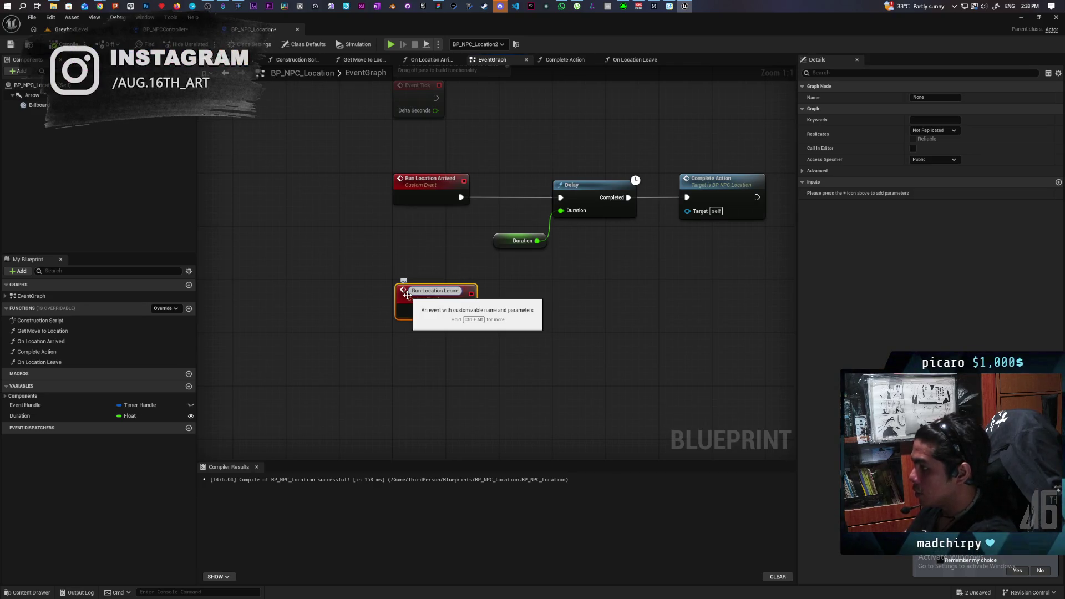
pyautogui.click(411, 391)
pyautogui.click(636, 59)
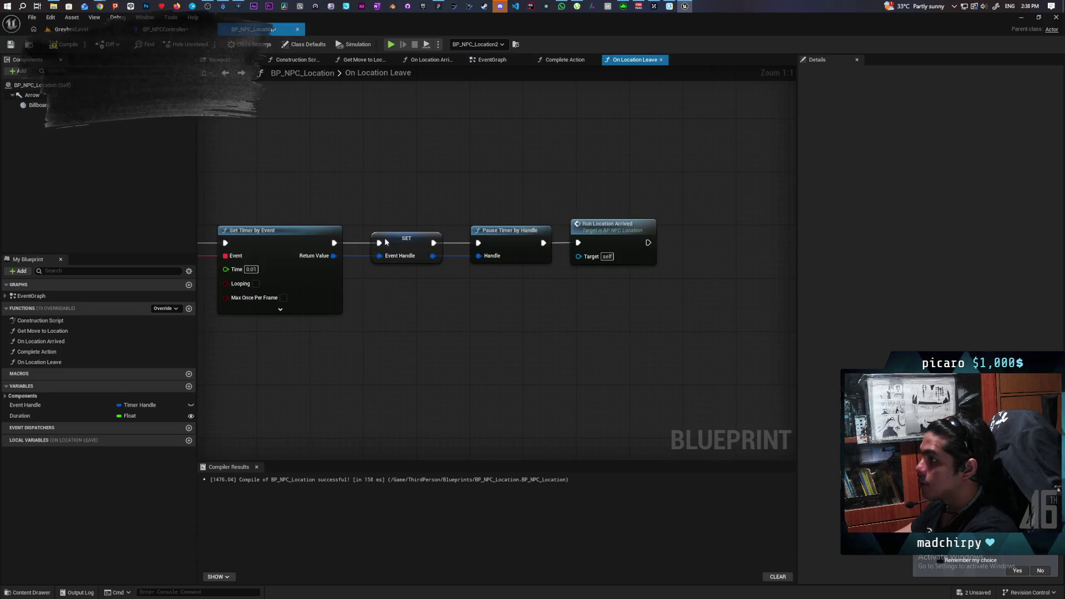
# Replace the Run Location Arrived call with Run Location Leave after Pause Timer by Handle, and compile.
pyautogui.moveTo(689, 208); pyautogui.dragTo(622, 305)
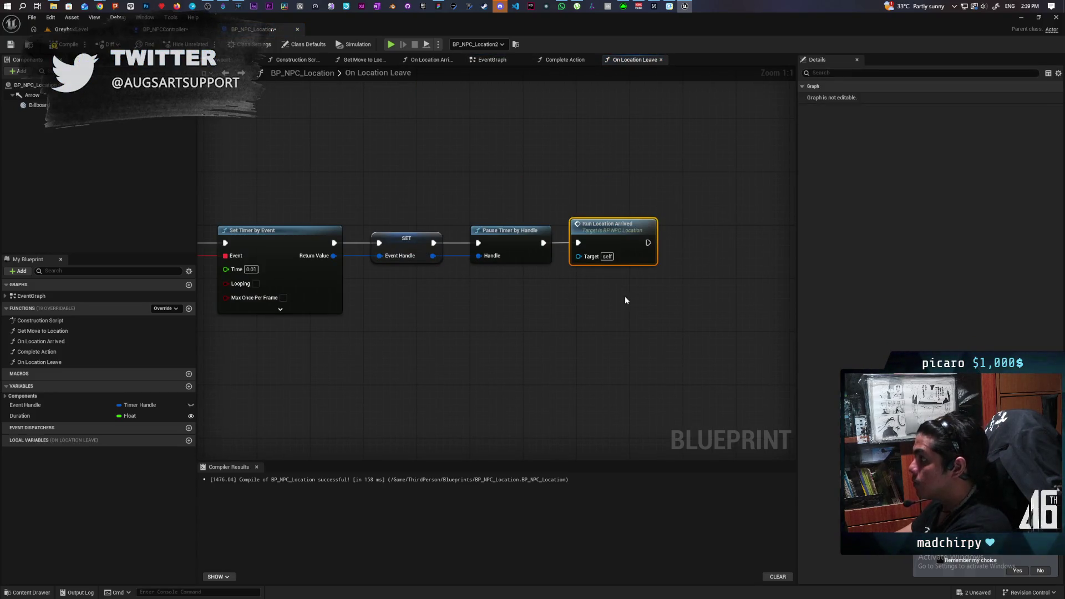
pyautogui.press('Delete')
pyautogui.moveTo(544, 243); pyautogui.dragTo(565, 246)
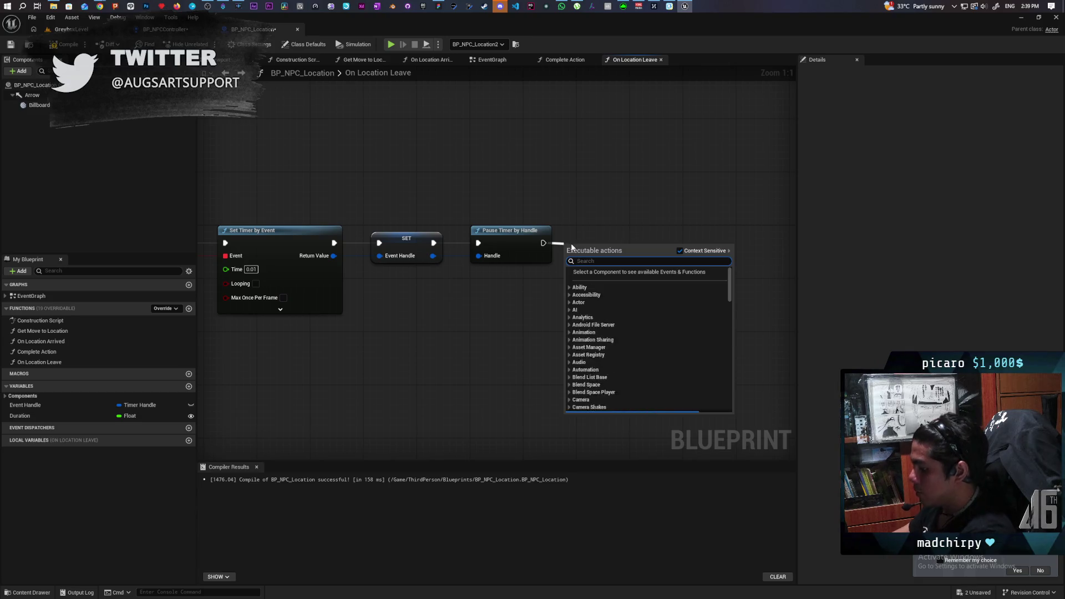
pyautogui.write('run locat')
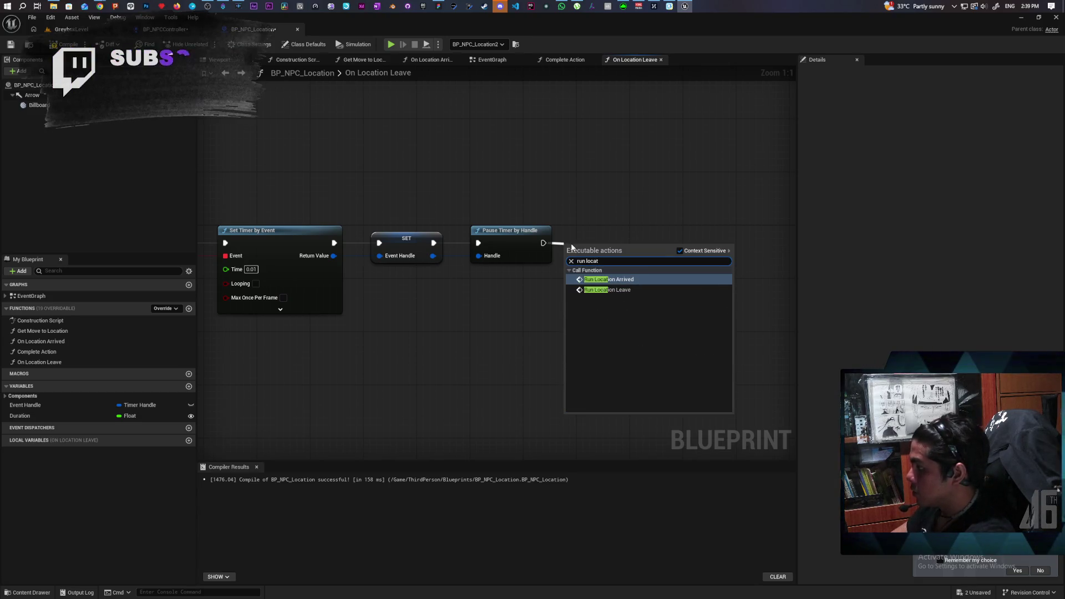
pyautogui.click(607, 290)
pyautogui.moveTo(629, 228); pyautogui.dragTo(622, 241)
pyautogui.click(64, 44)
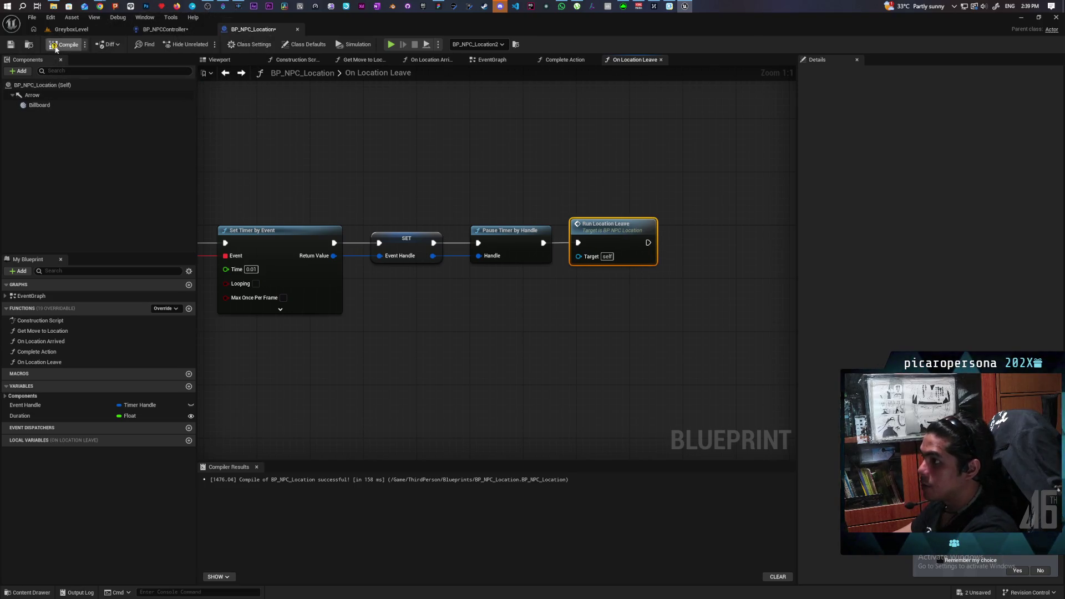
# Review the On Location Leave function nodes and save BP_NPC_Location.
pyautogui.press('Home')
pyautogui.moveTo(244, 190); pyautogui.dragTo(730, 345)
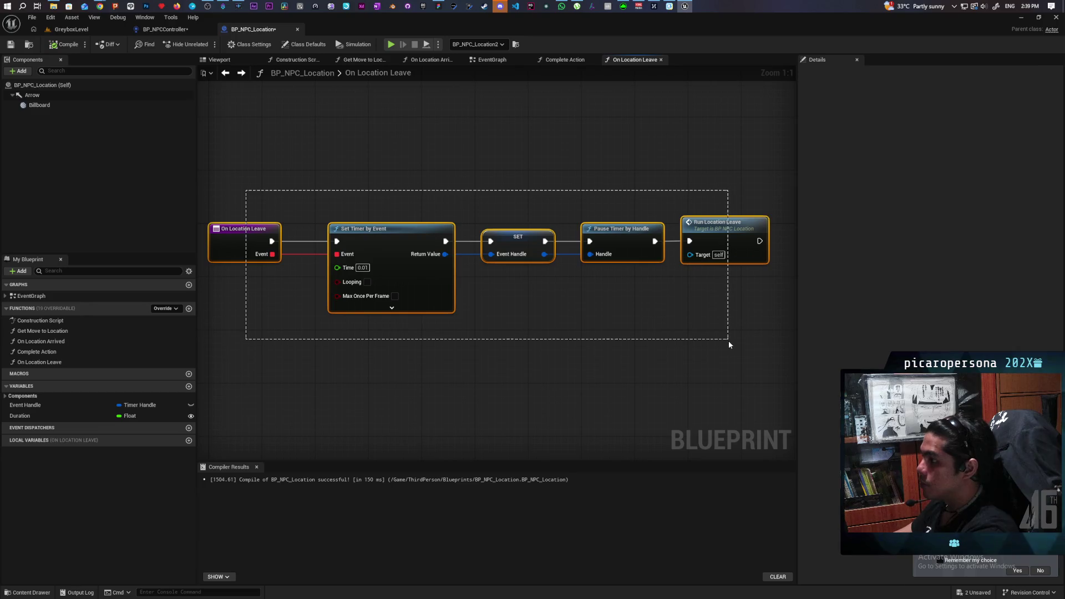
pyautogui.click(625, 381)
pyautogui.moveTo(384, 205); pyautogui.dragTo(425, 387)
pyautogui.click(425, 387)
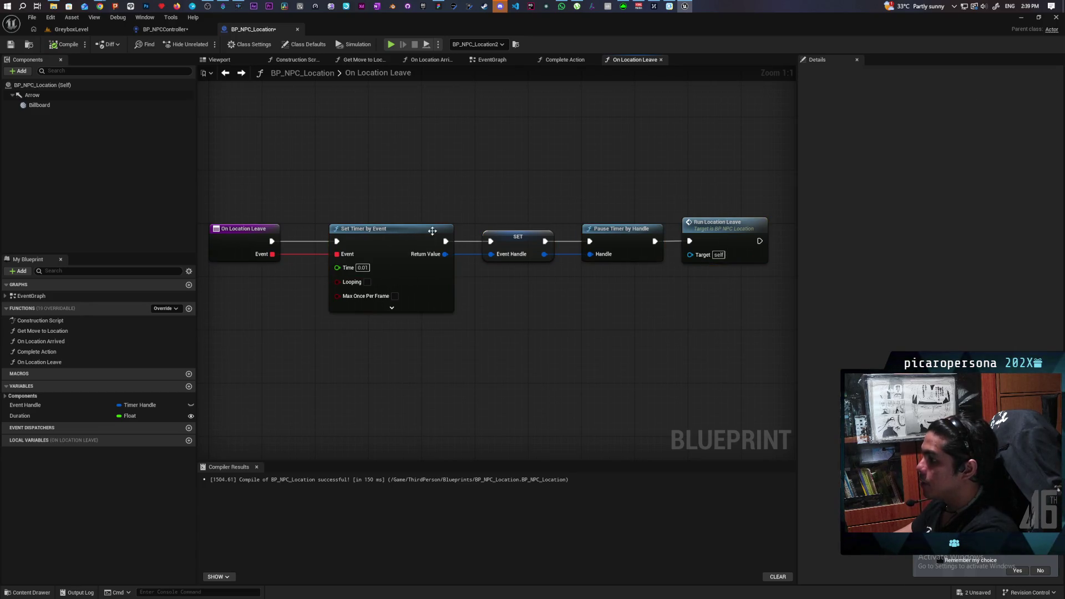
pyautogui.hotkey('ctrl', 's')
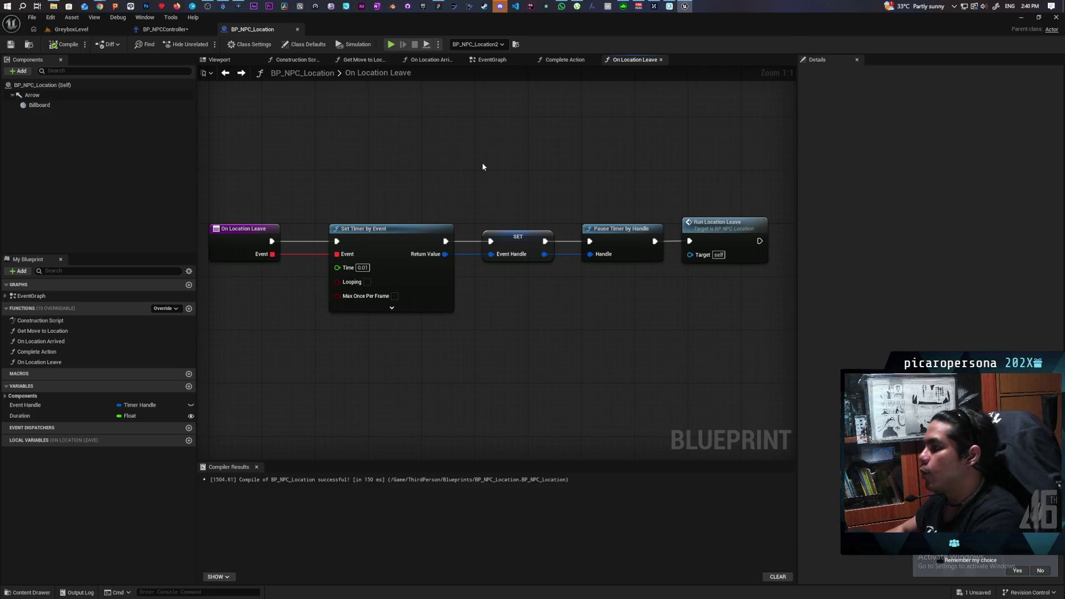
# Inspect the timer and Run Location Leave nodes in On Location Leave.
pyautogui.moveTo(441, 186)
pyautogui.mouseDown()
pyautogui.moveTo(355, 238)
pyautogui.moveTo(693, 355)
pyautogui.mouseUp()
pyautogui.click(584, 360)
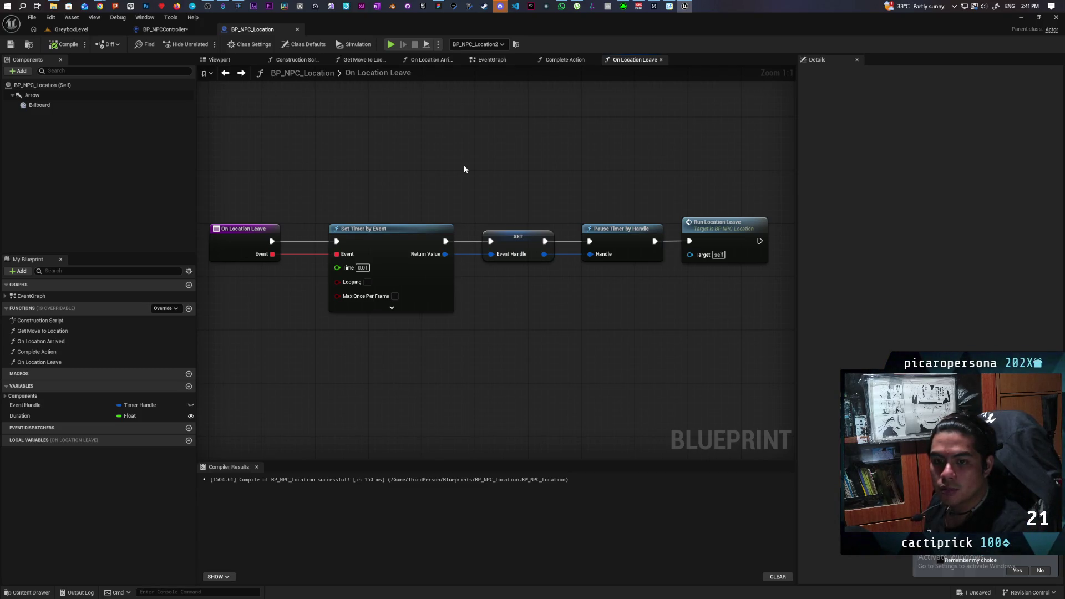
# Go to the Run Location Leave event definition in the event graph.
pyautogui.click(634, 215)
pyautogui.doubleClick(635, 215)
pyautogui.click(453, 329)
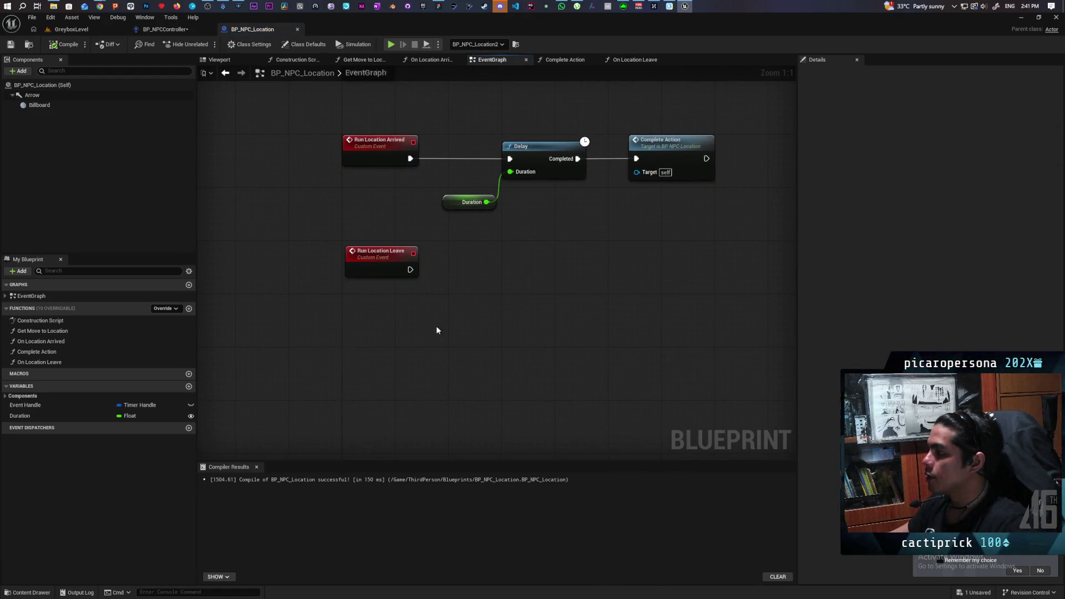
pyautogui.moveTo(435, 237); pyautogui.dragTo(592, 323)
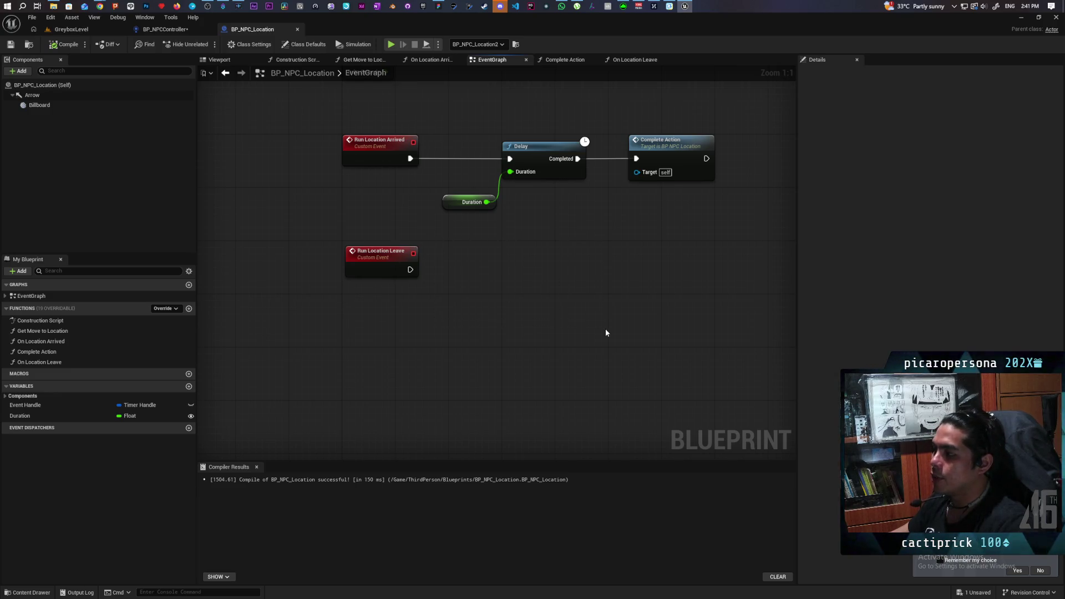
pyautogui.moveTo(436, 233); pyautogui.dragTo(622, 325)
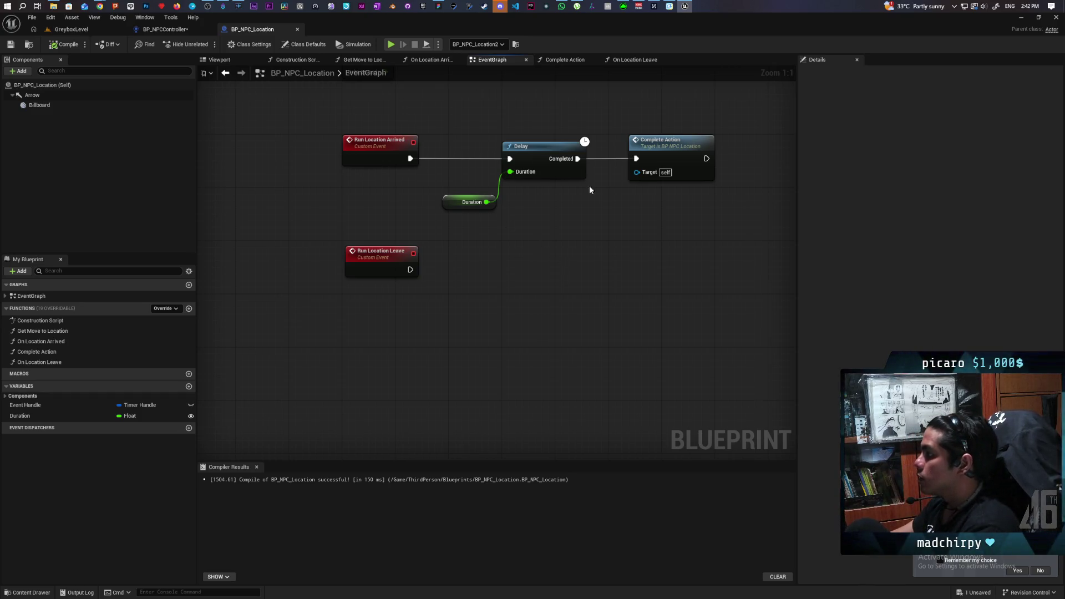
pyautogui.moveTo(371, 228); pyautogui.dragTo(501, 289)
pyautogui.click(638, 233)
# Wire Run Location Leave into a pasted copy of Complete Action and save all.
pyautogui.click(648, 150)
pyautogui.hotkey('ctrl', 'c')
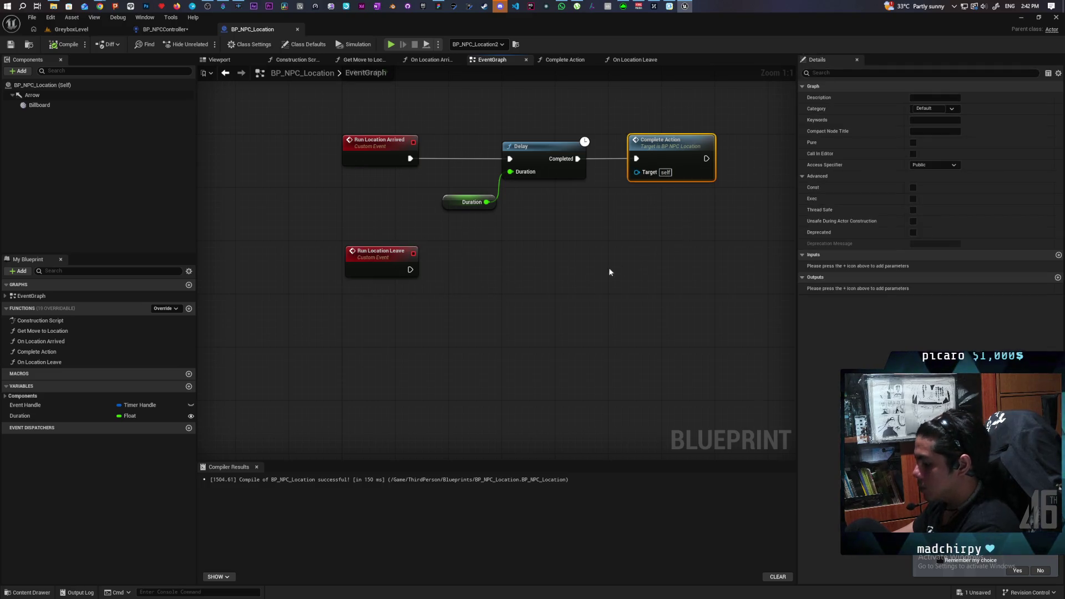
pyautogui.hotkey('ctrl', 'v')
pyautogui.moveTo(410, 269)
pyautogui.mouseDown()
pyautogui.moveTo(503, 285)
pyautogui.moveTo(495, 269)
pyautogui.mouseUp()
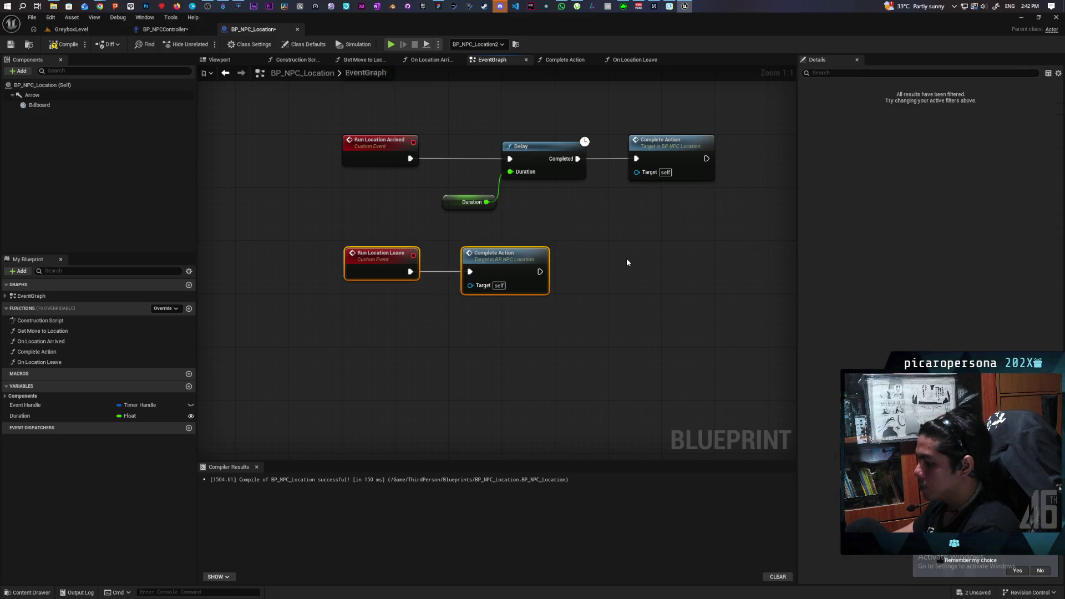
pyautogui.click(627, 258)
pyautogui.hotkey('ctrl', 'shift', 's')
pyautogui.click(360, 268)
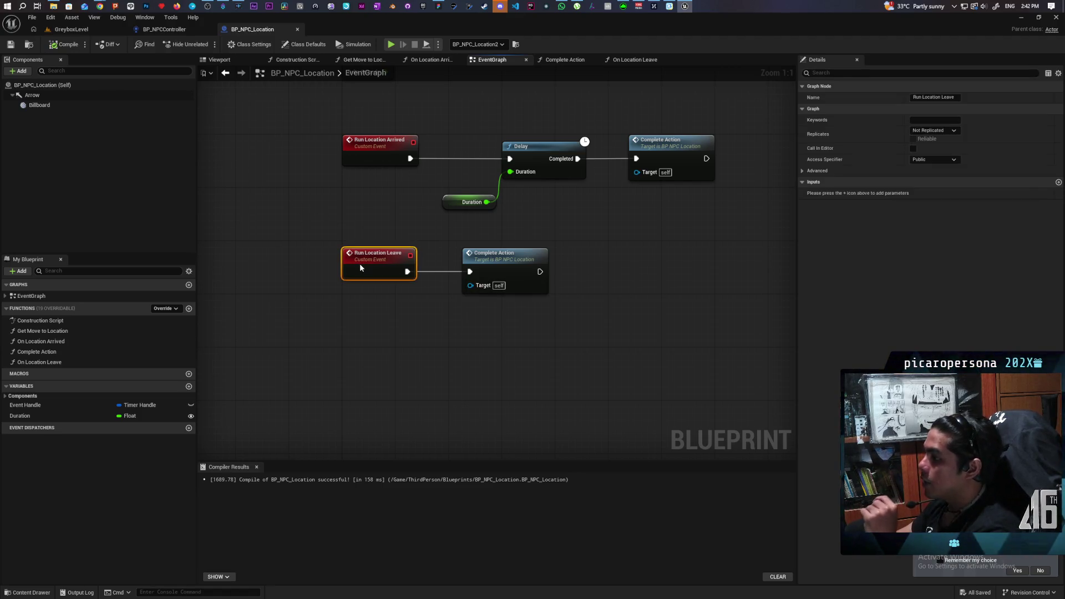
pyautogui.click(167, 29)
pyautogui.moveTo(465, 255)
pyautogui.mouseDown()
pyautogui.moveTo(572, 203)
pyautogui.moveTo(431, 249)
pyautogui.moveTo(511, 228)
pyautogui.moveTo(495, 285)
pyautogui.moveTo(465, 192)
pyautogui.moveTo(466, 255)
pyautogui.moveTo(444, 228)
pyautogui.moveTo(504, 247)
pyautogui.moveTo(547, 242)
pyautogui.moveTo(469, 204)
pyautogui.moveTo(443, 207)
pyautogui.moveTo(557, 203)
pyautogui.mouseUp()
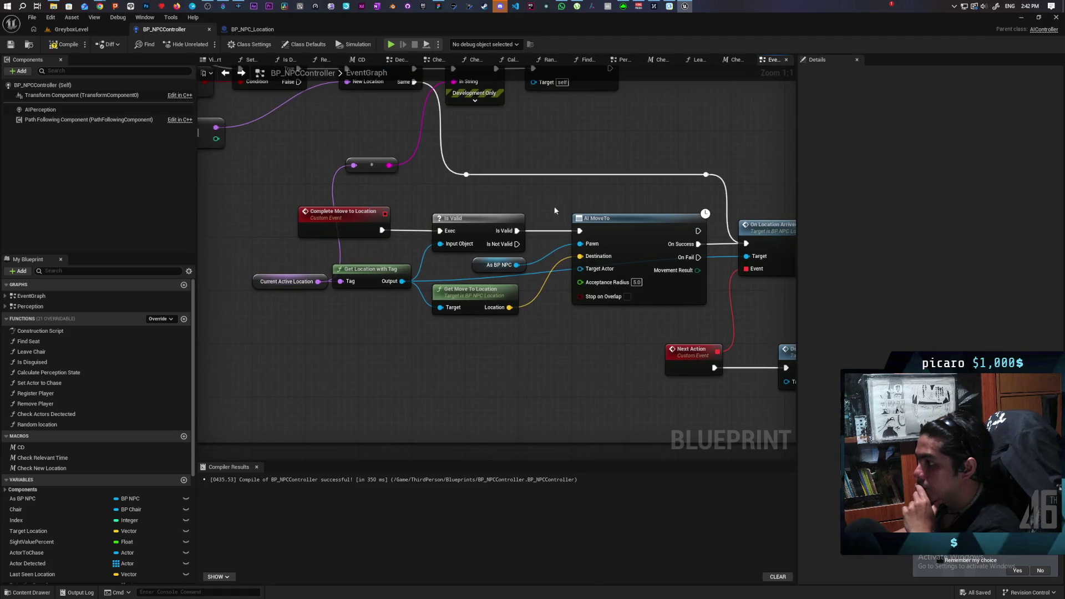
# Copy Current Active Location and Get Location with Tag into the Check New Location macro.
pyautogui.moveTo(248, 260); pyautogui.dragTo(362, 278)
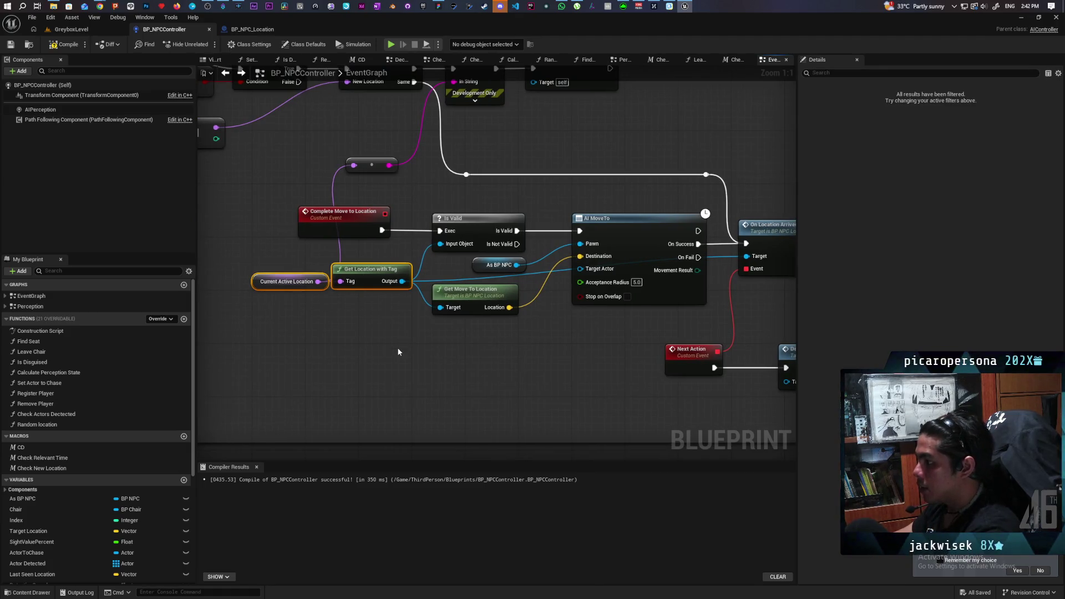
pyautogui.moveTo(371, 349)
pyautogui.mouseDown()
pyautogui.moveTo(366, 397)
pyautogui.moveTo(359, 365)
pyautogui.mouseUp()
pyautogui.click(380, 360)
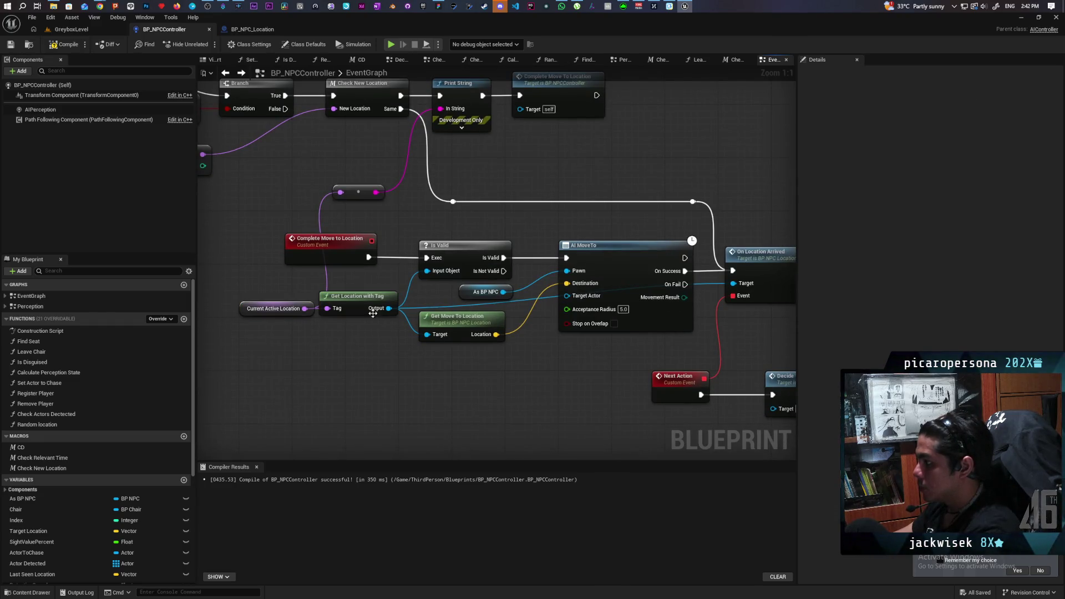
pyautogui.moveTo(308, 325); pyautogui.dragTo(360, 292)
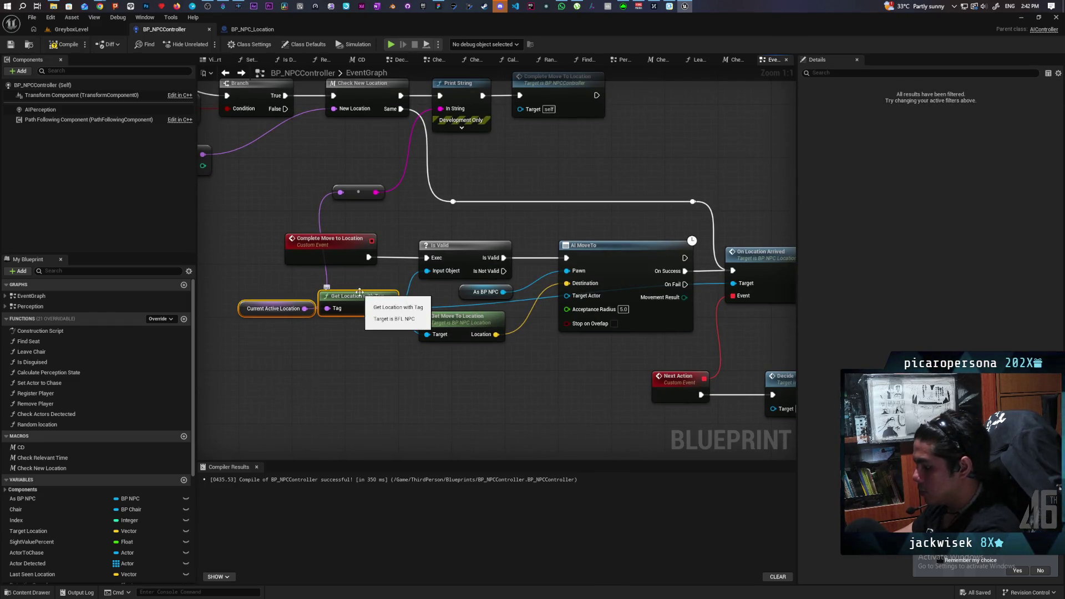
pyautogui.moveTo(367, 188); pyautogui.dragTo(412, 295)
pyautogui.doubleClick(415, 198)
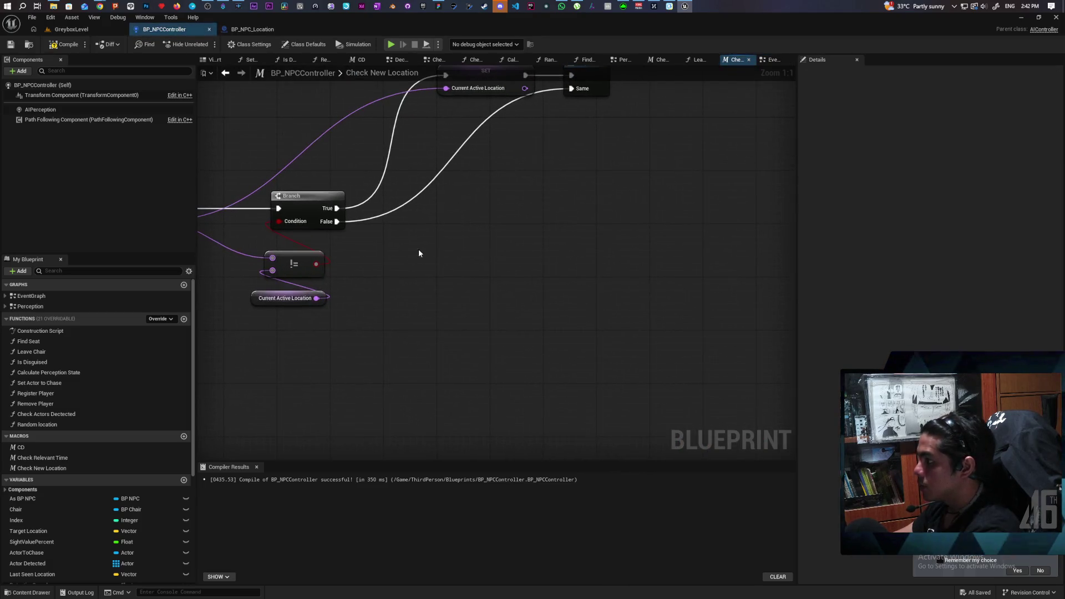
pyautogui.hotkey('ctrl', 'v')
# Add an On Location Leave call from the location reference output.
pyautogui.moveTo(389, 306); pyautogui.dragTo(422, 313)
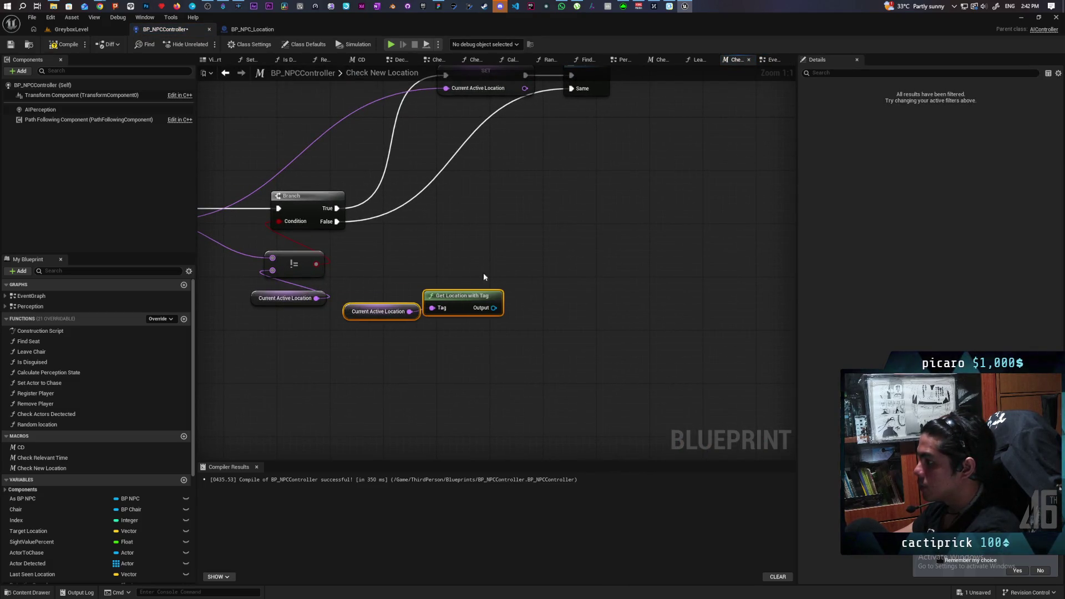
pyautogui.moveTo(494, 307); pyautogui.dragTo(534, 283)
pyautogui.write('on')
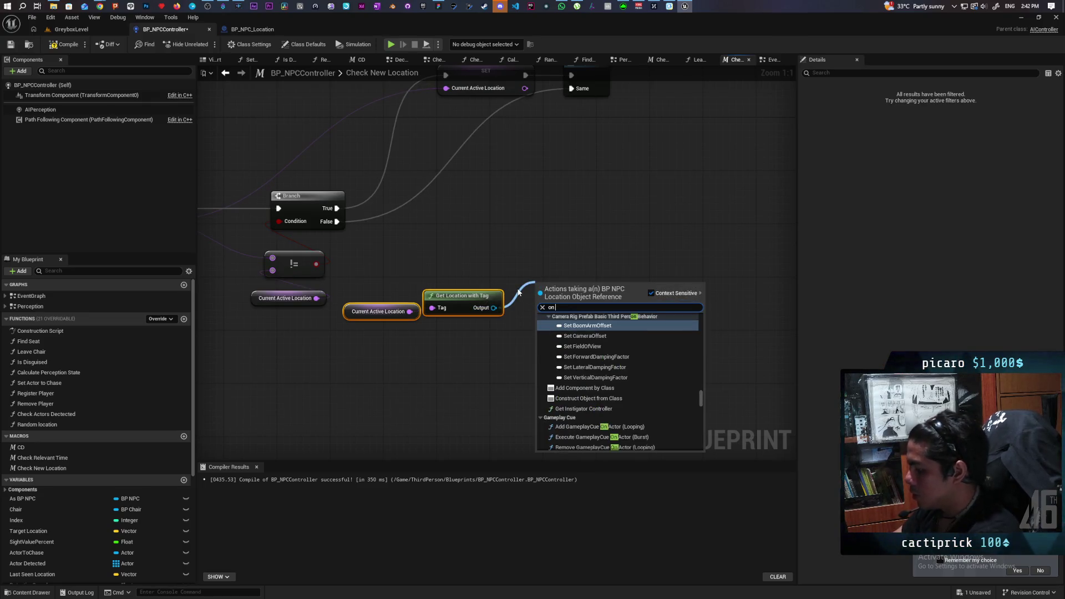
pyautogui.write(' loca')
pyautogui.press('Down')
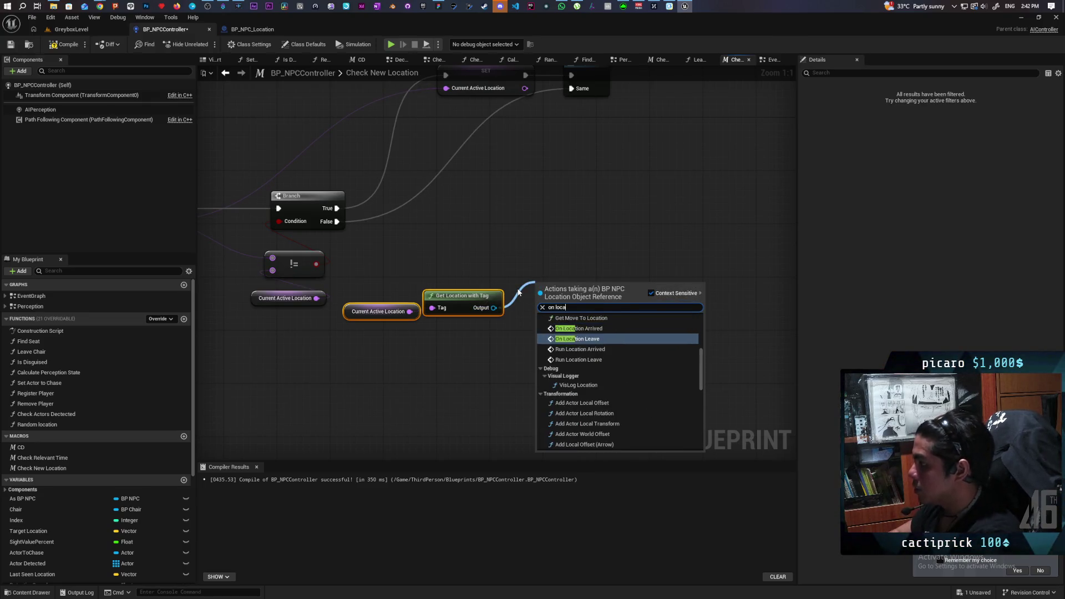
pyautogui.press('Return')
pyautogui.moveTo(567, 302)
pyautogui.mouseDown()
pyautogui.moveTo(574, 269)
pyautogui.moveTo(479, 381)
pyautogui.mouseUp()
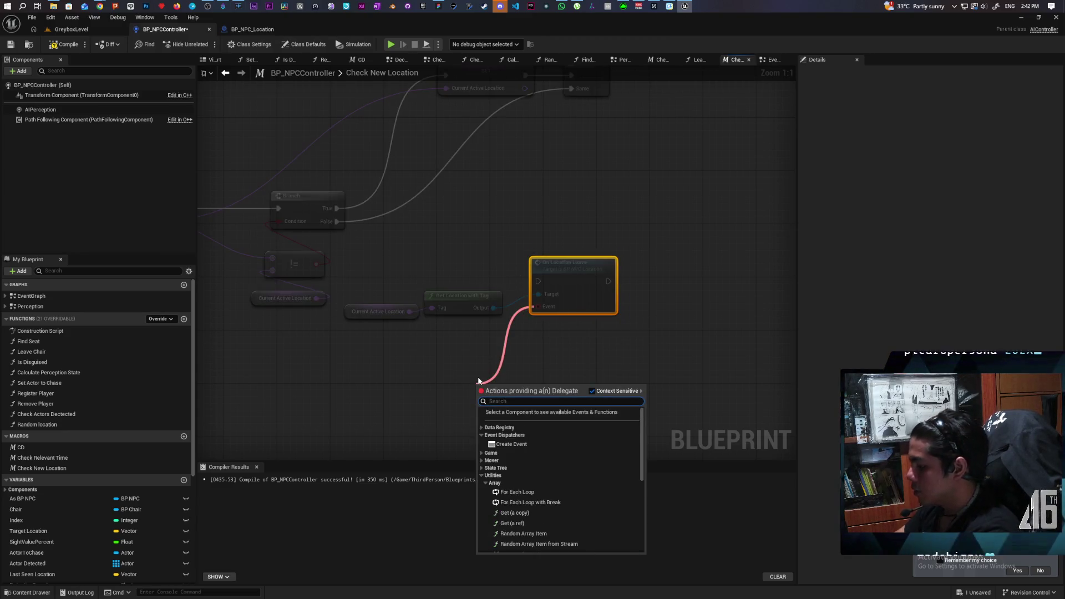
# Route the Branch True path through On Location Leave into SET.
pyautogui.write('c')
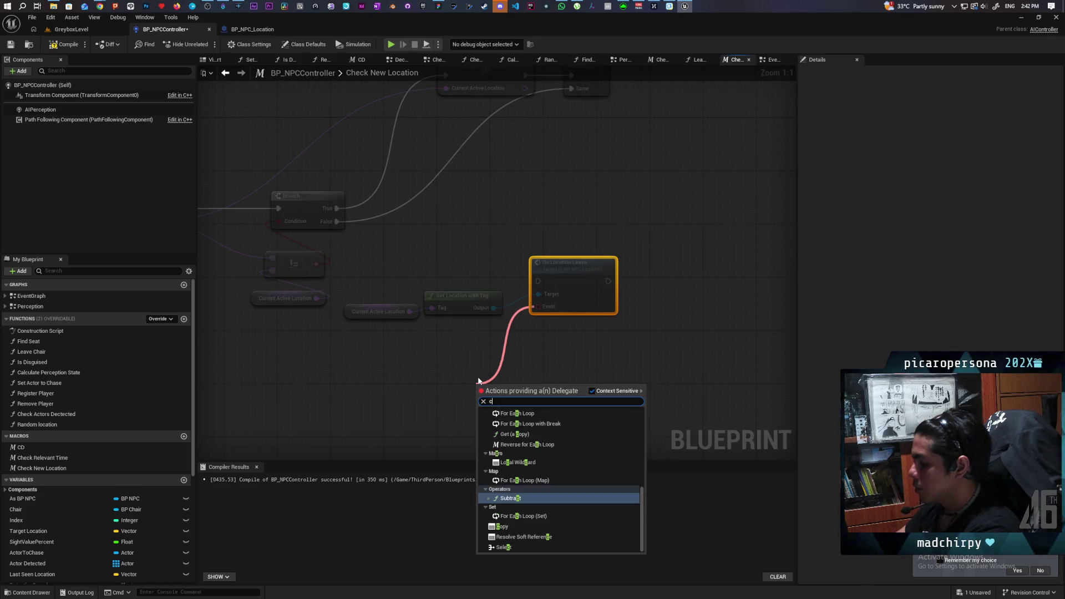
pyautogui.write('ustom')
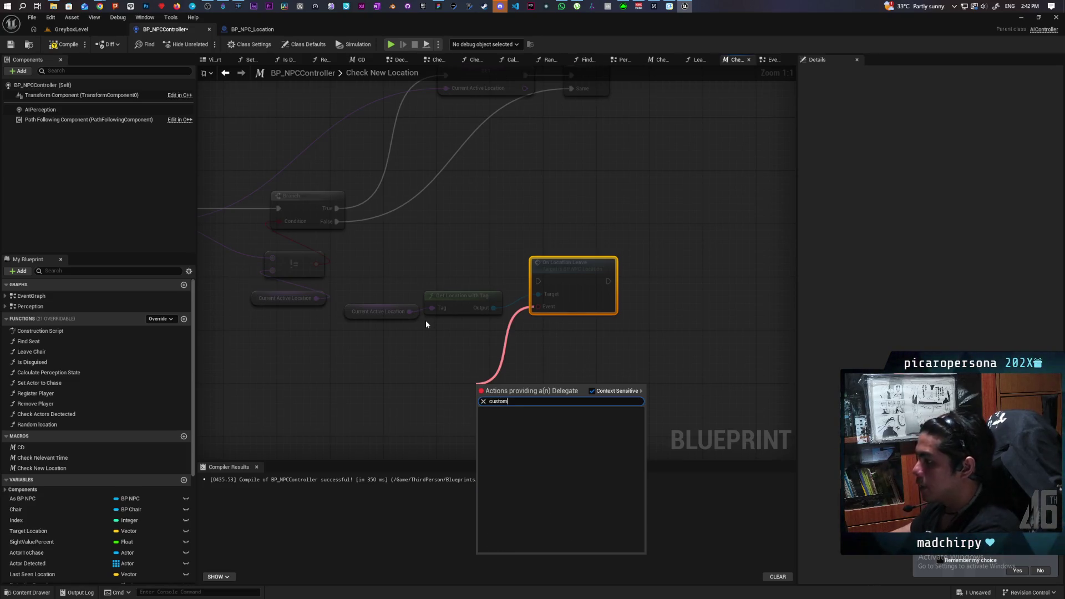
pyautogui.scroll(-3, 425, 320)
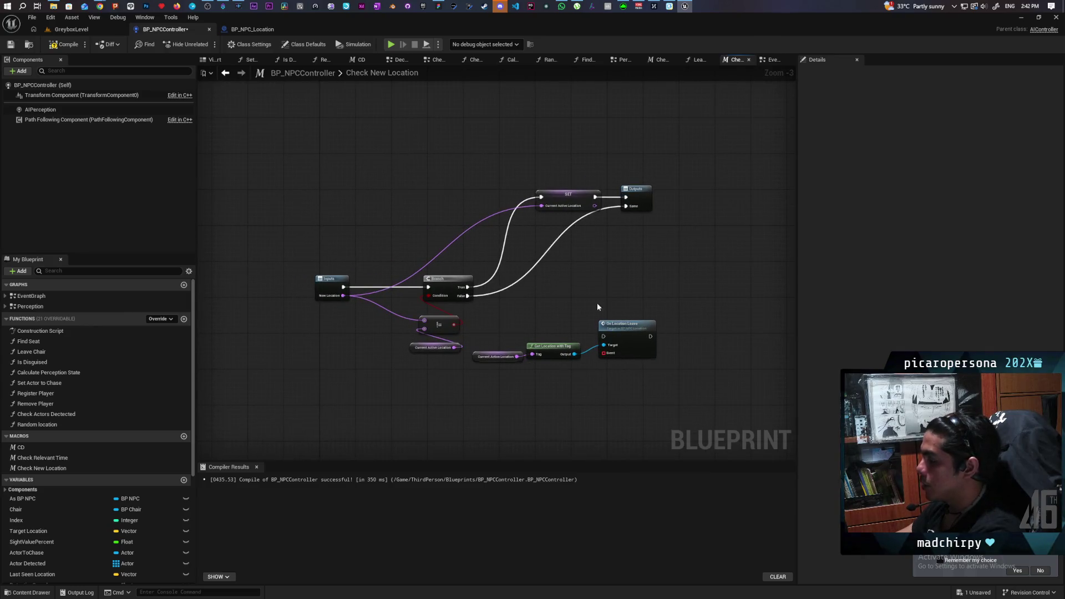
pyautogui.scroll(3, 600, 309)
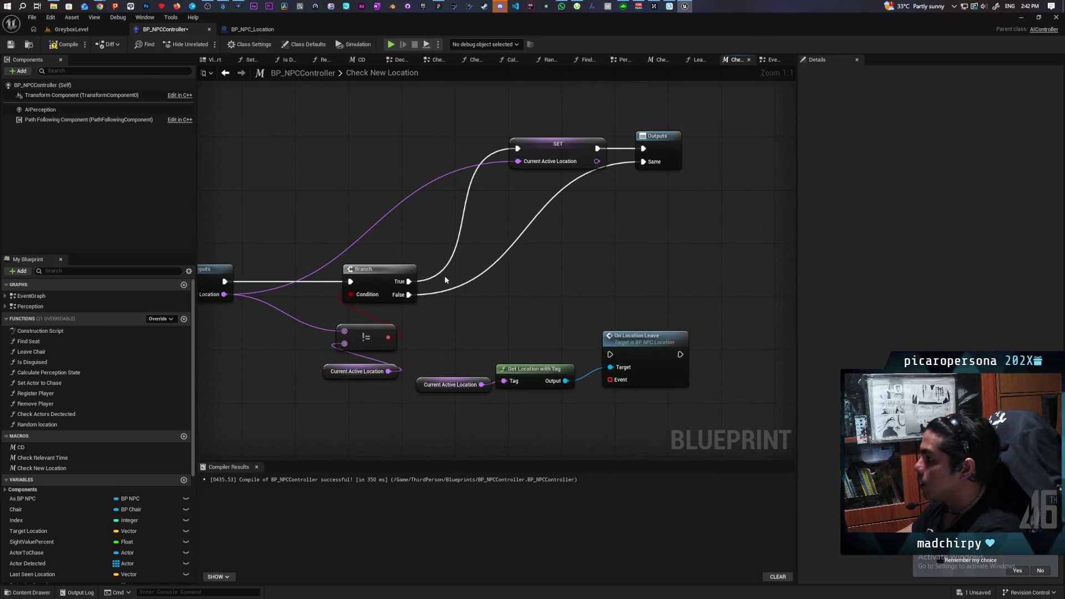
pyautogui.moveTo(408, 282)
pyautogui.mouseDown()
pyautogui.moveTo(609, 339)
pyautogui.moveTo(610, 354)
pyautogui.mouseUp()
pyautogui.moveTo(638, 344)
pyautogui.mouseDown()
pyautogui.moveTo(532, 289)
pyautogui.moveTo(551, 269)
pyautogui.moveTo(517, 148)
pyautogui.mouseUp()
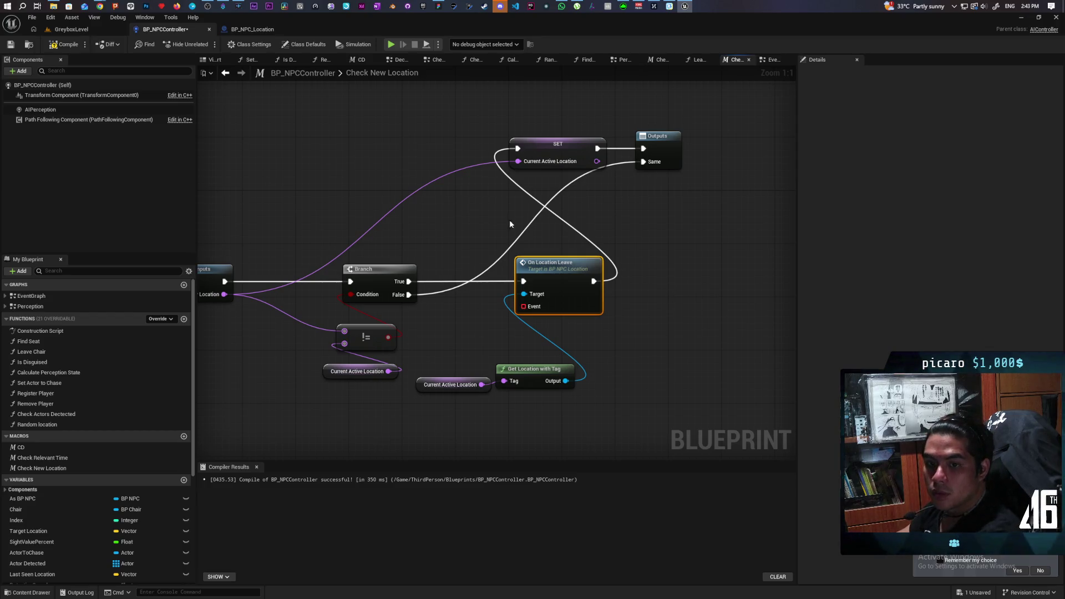
pyautogui.click(226, 74)
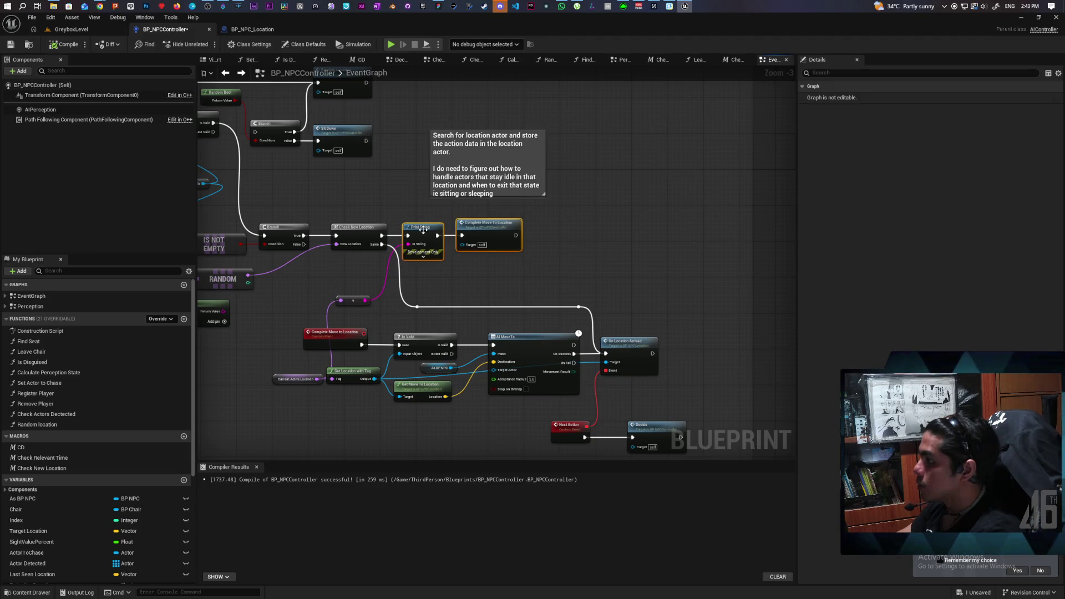
# Expand the Check New Location macro node into its component nodes.
pyautogui.moveTo(488, 223); pyautogui.dragTo(636, 223)
pyautogui.moveTo(358, 247); pyautogui.dragTo(457, 258)
pyautogui.scroll(3, 457, 258)
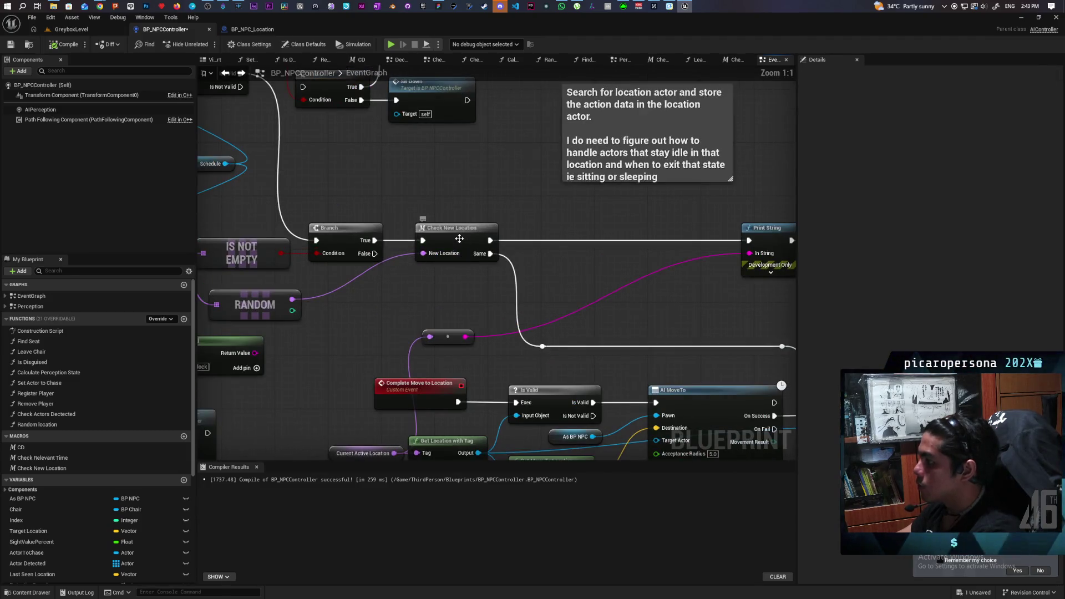
pyautogui.rightClick(459, 238)
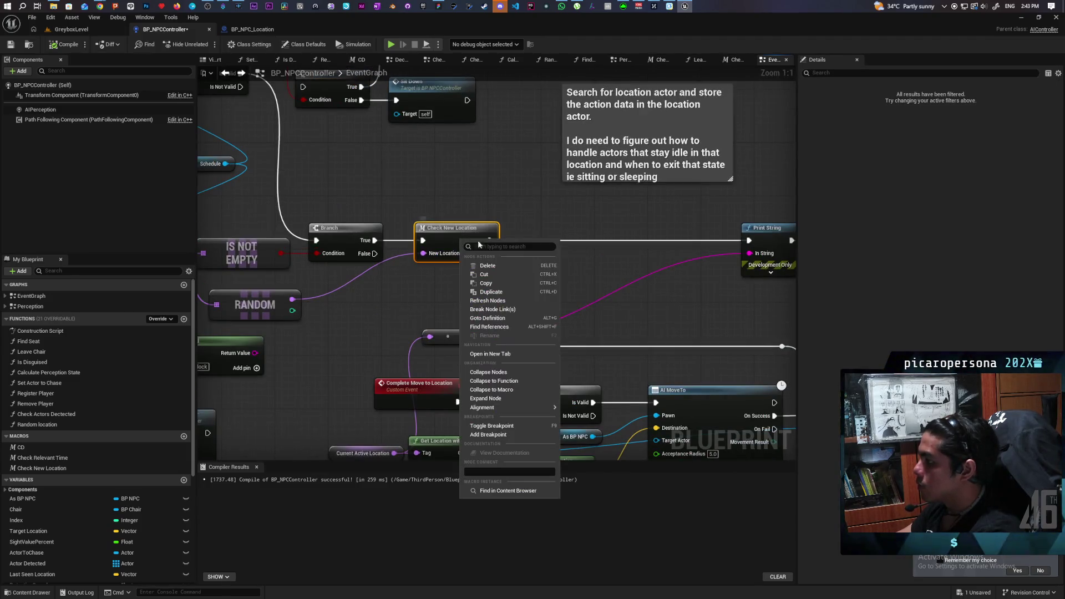
pyautogui.click(521, 399)
# Arrange the != node, Current Active Location and Get Location with Tag neatly.
pyautogui.moveTo(531, 196)
pyautogui.mouseDown()
pyautogui.moveTo(593, 258)
pyautogui.moveTo(607, 217)
pyautogui.moveTo(620, 219)
pyautogui.moveTo(615, 208)
pyautogui.moveTo(625, 232)
pyautogui.mouseUp()
pyautogui.click(430, 285)
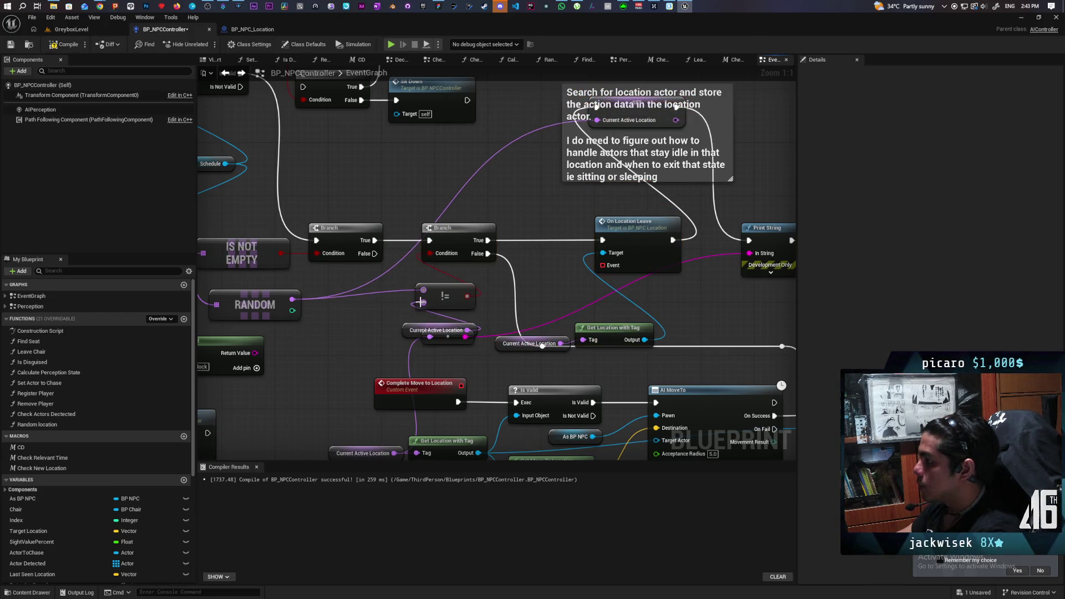
pyautogui.keyDown('ctrl'); pyautogui.click(435, 330); pyautogui.keyUp('ctrl')
pyautogui.moveTo(439, 291)
pyautogui.mouseDown()
pyautogui.moveTo(426, 279)
pyautogui.moveTo(451, 271)
pyautogui.moveTo(423, 282)
pyautogui.mouseUp()
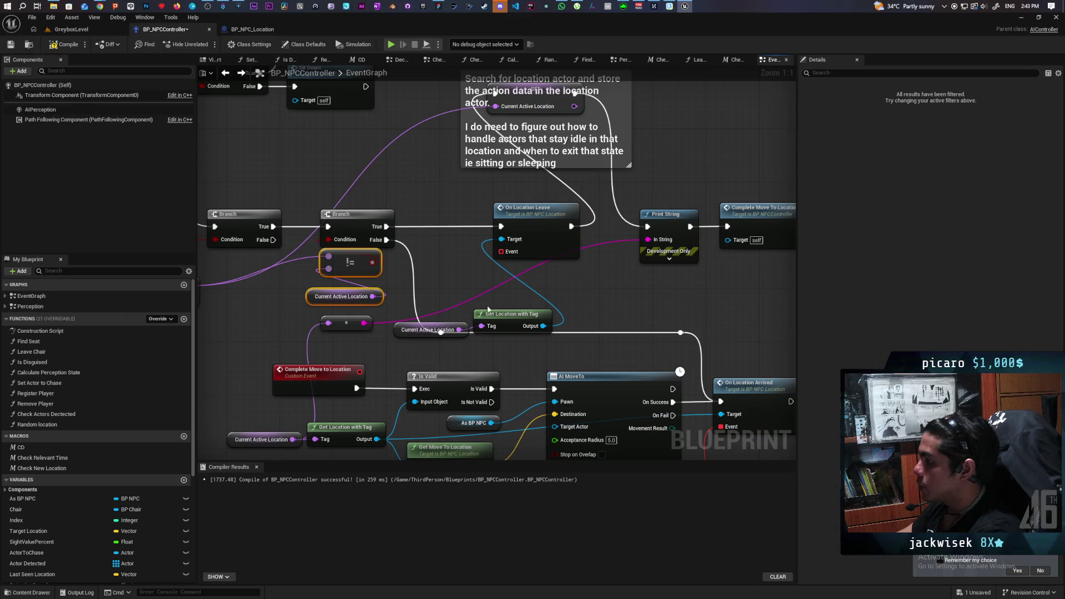
pyautogui.moveTo(453, 317)
pyautogui.mouseDown()
pyautogui.moveTo(482, 333)
pyautogui.moveTo(529, 271)
pyautogui.moveTo(532, 286)
pyautogui.mouseUp()
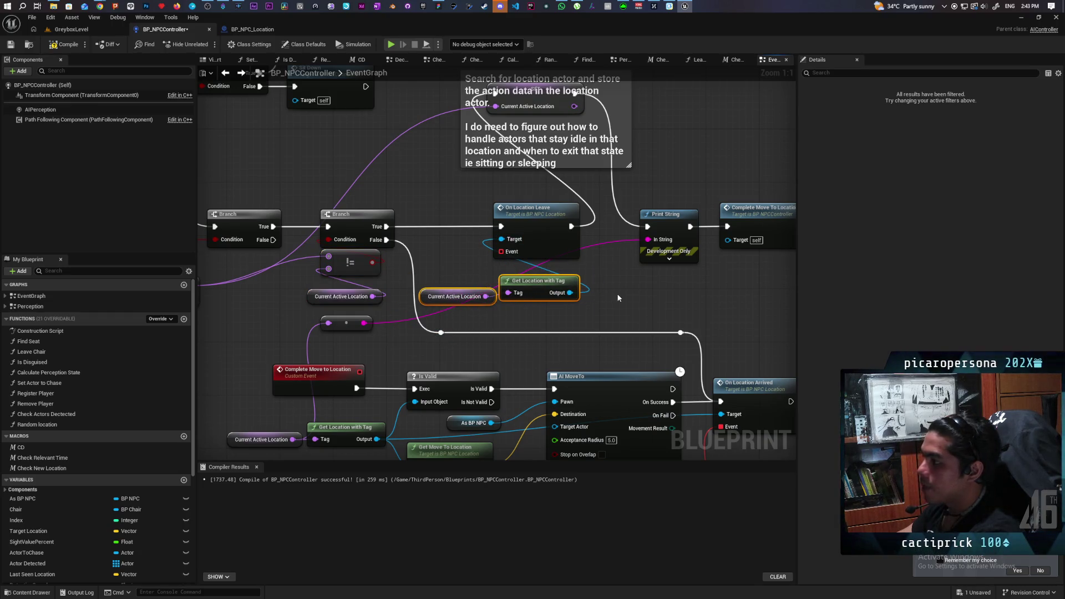
pyautogui.moveTo(626, 292); pyautogui.dragTo(602, 296)
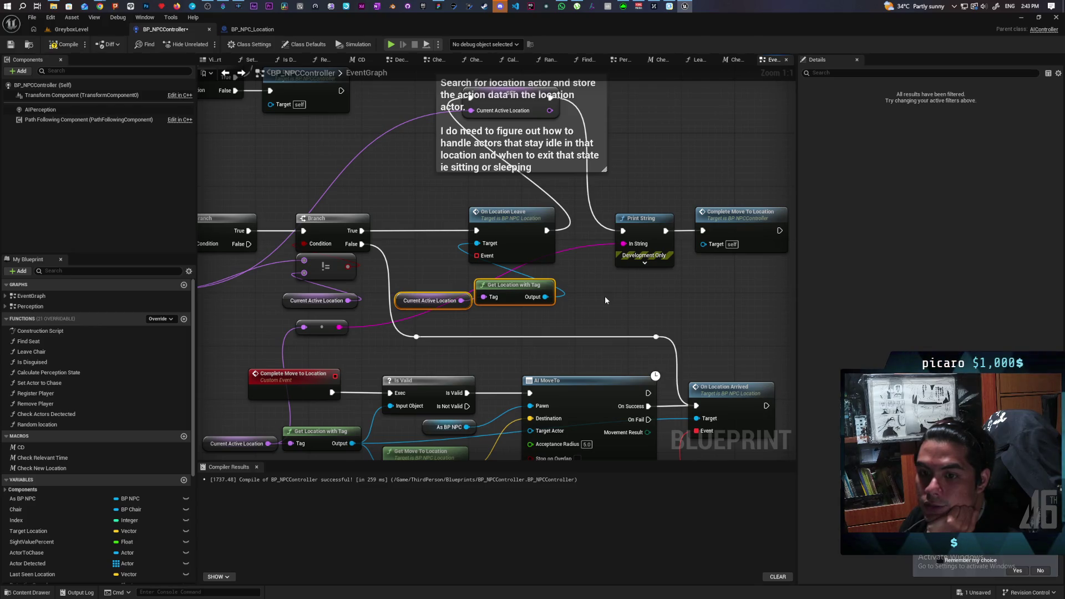
pyautogui.moveTo(615, 310)
pyautogui.mouseDown()
pyautogui.moveTo(609, 267)
pyautogui.moveTo(661, 344)
pyautogui.moveTo(597, 327)
pyautogui.moveTo(626, 298)
pyautogui.moveTo(626, 270)
pyautogui.moveTo(615, 263)
pyautogui.moveTo(632, 298)
pyautogui.mouseUp()
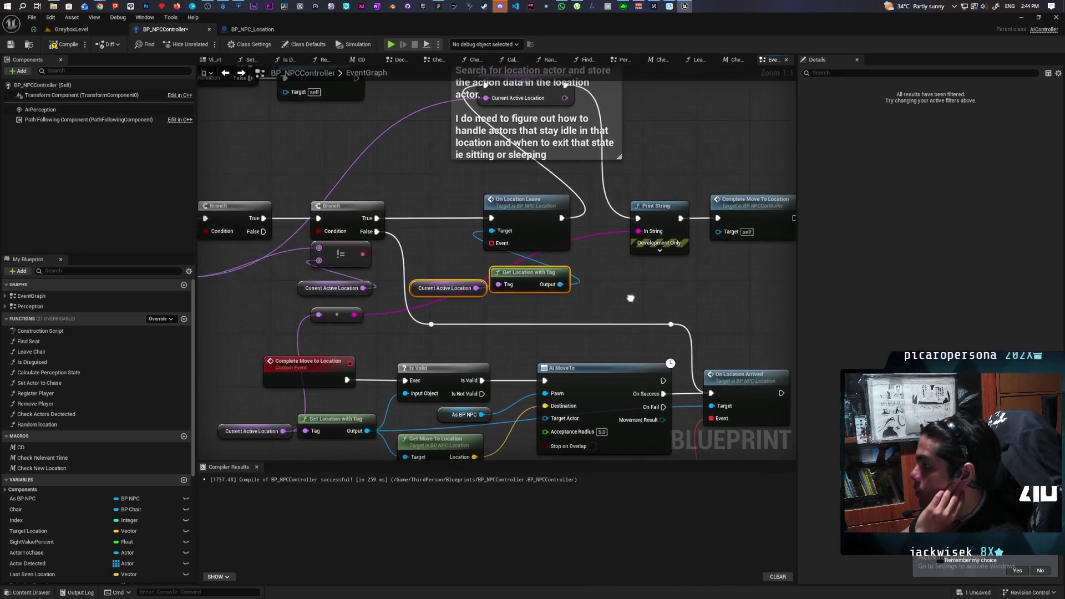
# Pull SET Current Active Location from under the comment and place it after On Location Leave.
pyautogui.scroll(-5, 631, 298)
pyautogui.scroll(2, 543, 384)
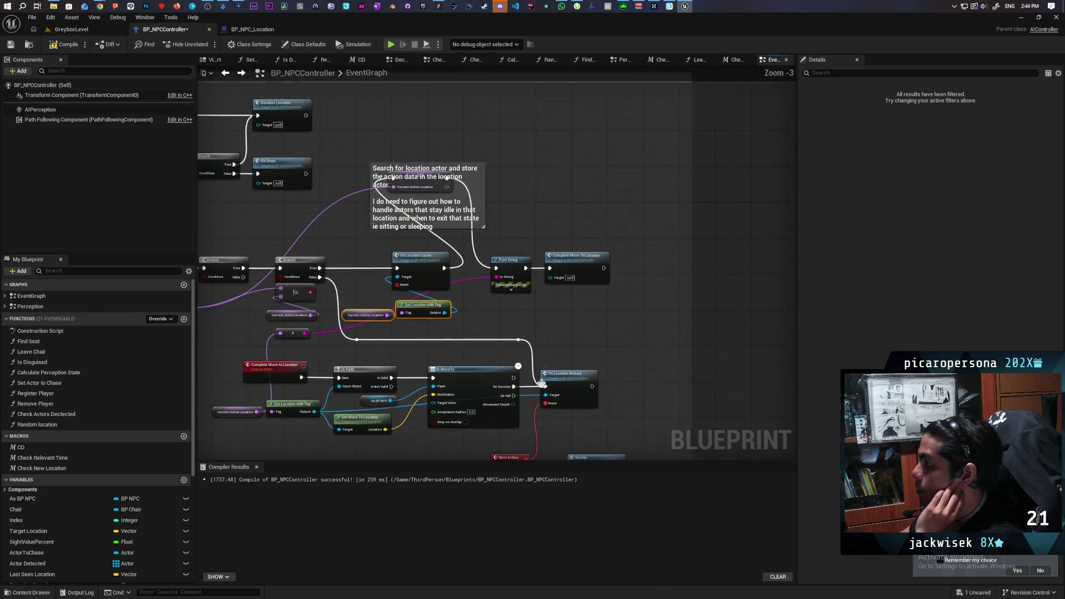
pyautogui.moveTo(425, 183); pyautogui.dragTo(577, 211)
pyautogui.scroll(3, 499, 322)
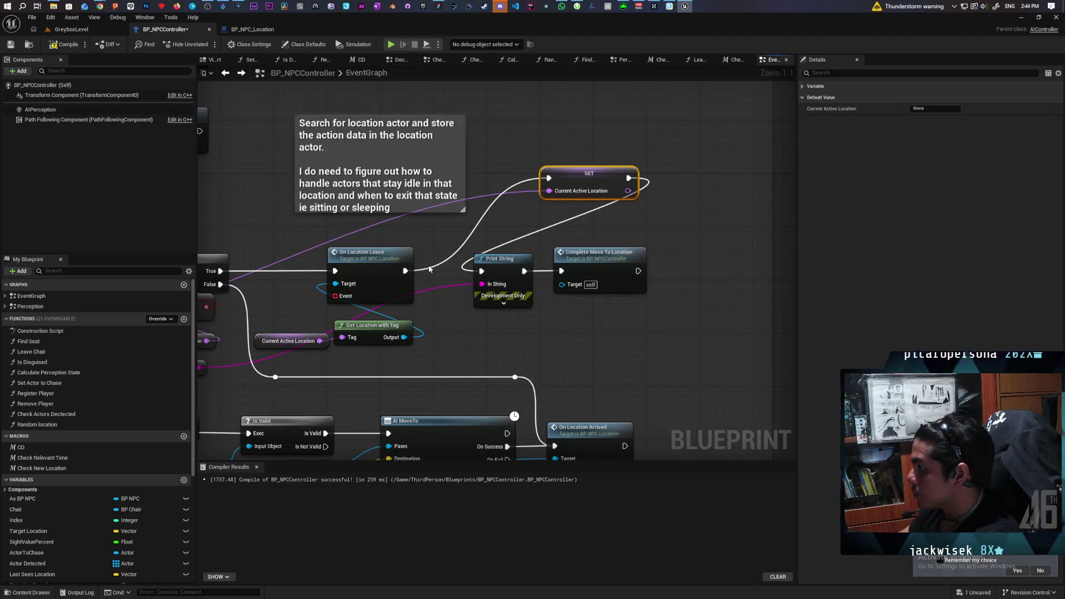
pyautogui.moveTo(527, 253)
pyautogui.mouseDown()
pyautogui.moveTo(588, 261)
pyautogui.moveTo(514, 264)
pyautogui.mouseUp()
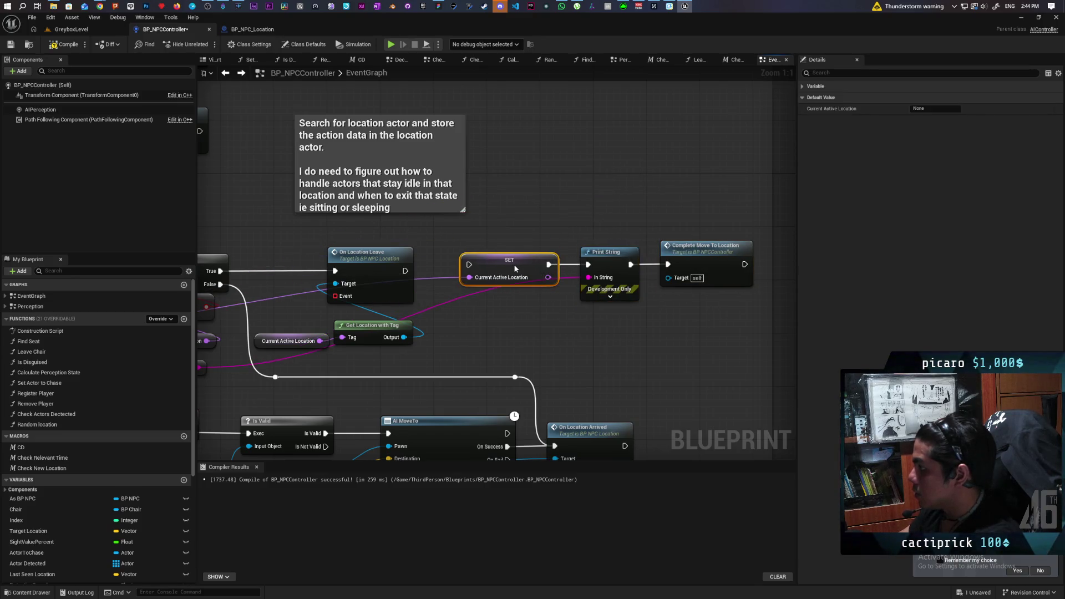
pyautogui.moveTo(434, 244); pyautogui.dragTo(490, 235)
pyautogui.moveTo(587, 276)
pyautogui.mouseDown()
pyautogui.moveTo(481, 296)
pyautogui.moveTo(544, 143)
pyautogui.moveTo(557, 283)
pyautogui.moveTo(571, 298)
pyautogui.moveTo(574, 252)
pyautogui.moveTo(626, 303)
pyautogui.moveTo(618, 310)
pyautogui.mouseUp()
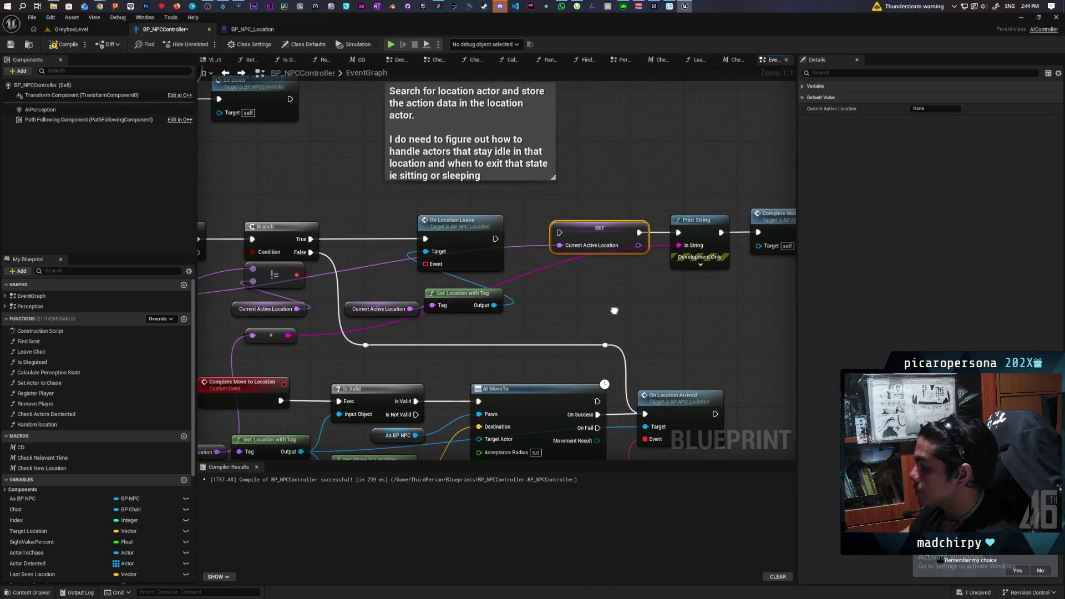
pyautogui.hotkey('ctrl', 'v')
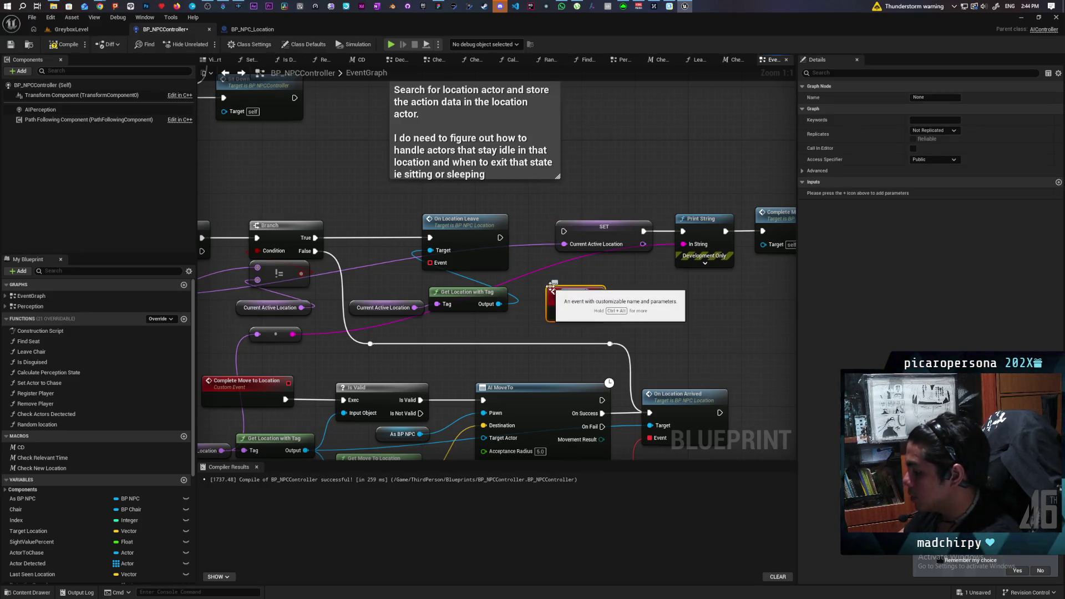
# Name the event Leave Complete, bind it to On Location Leave's Event, and connect it to SET.
pyautogui.press('Return')
pyautogui.click(634, 314)
pyautogui.moveTo(438, 269)
pyautogui.mouseDown()
pyautogui.moveTo(607, 294)
pyautogui.moveTo(569, 314)
pyautogui.mouseUp()
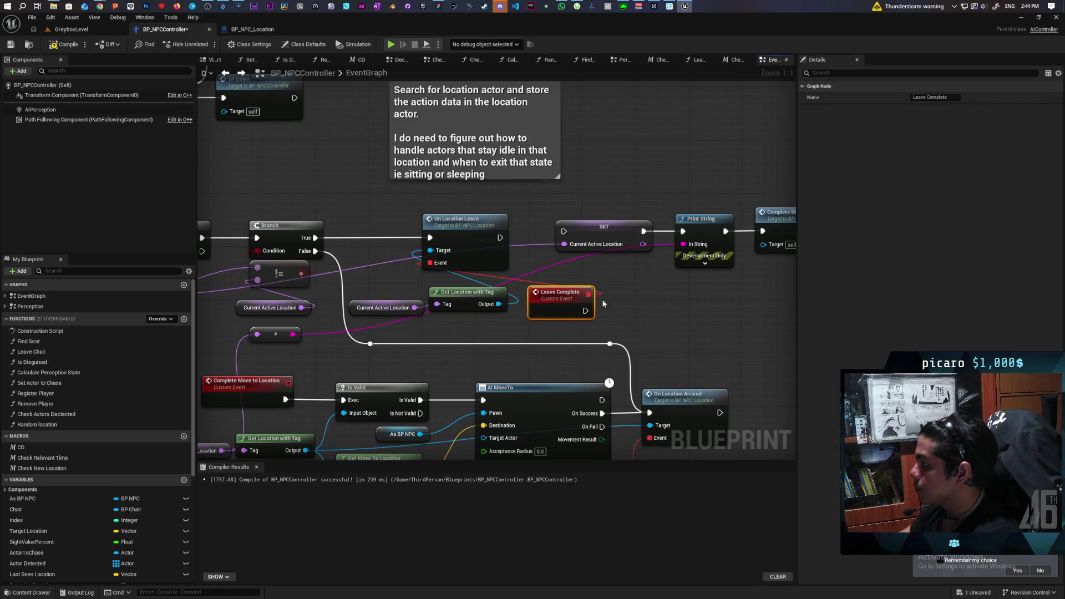
pyautogui.moveTo(474, 309); pyautogui.dragTo(520, 289)
pyautogui.moveTo(452, 238); pyautogui.dragTo(453, 232)
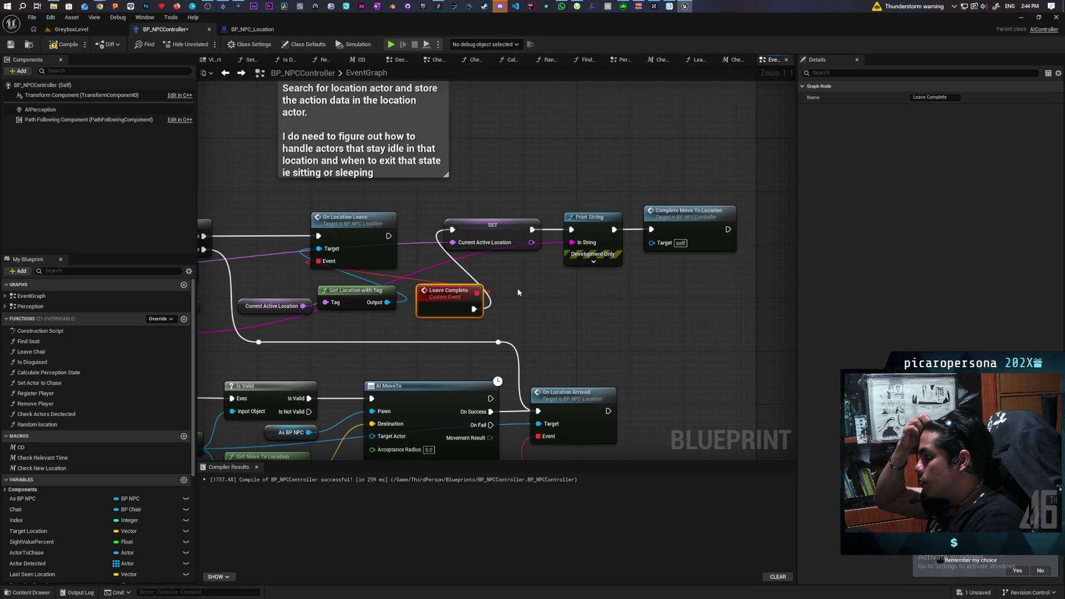
pyautogui.moveTo(513, 211); pyautogui.dragTo(667, 275)
pyautogui.moveTo(492, 236)
pyautogui.mouseDown()
pyautogui.moveTo(539, 295)
pyautogui.moveTo(533, 310)
pyautogui.moveTo(551, 303)
pyautogui.mouseUp()
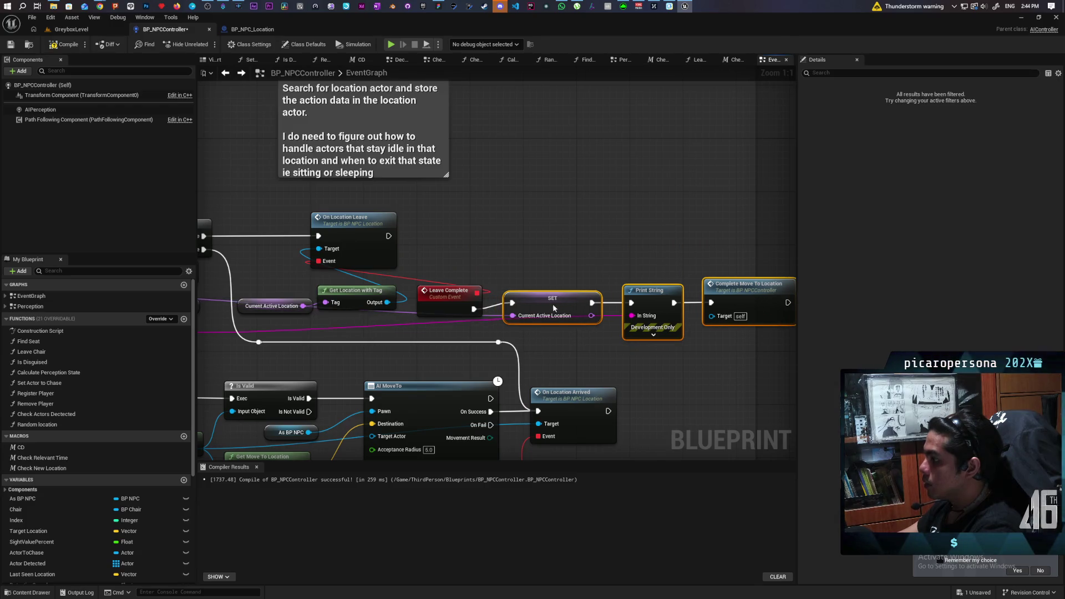
# Move Leave Complete next to Get Location with Tag.
pyautogui.moveTo(706, 238); pyautogui.dragTo(863, 239)
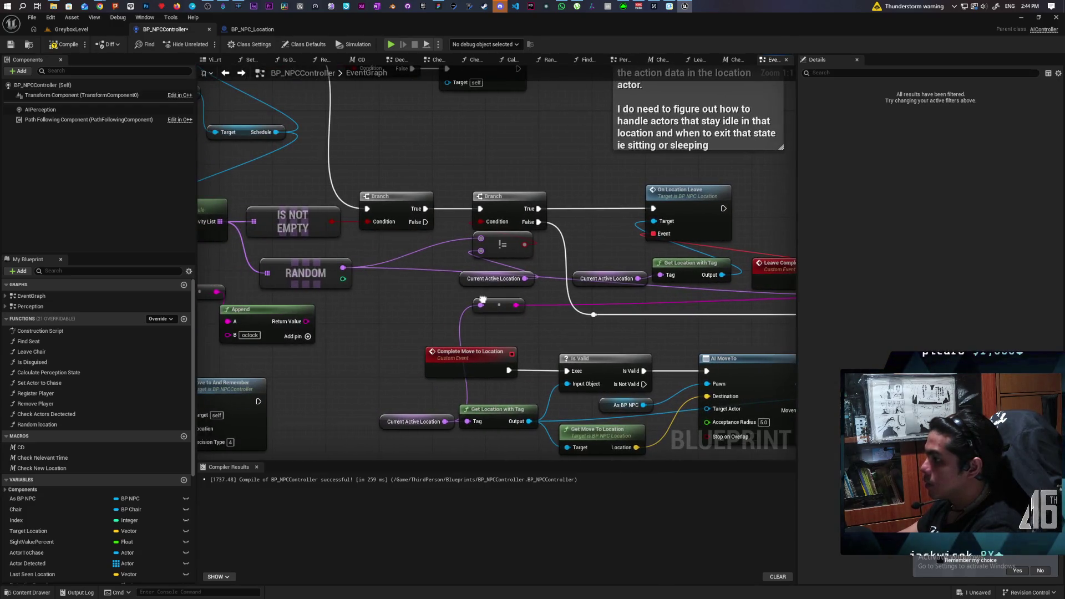
pyautogui.moveTo(483, 300); pyautogui.dragTo(340, 286)
pyautogui.moveTo(468, 282)
pyautogui.mouseDown()
pyautogui.moveTo(355, 272)
pyautogui.moveTo(531, 265)
pyautogui.moveTo(380, 257)
pyautogui.mouseUp()
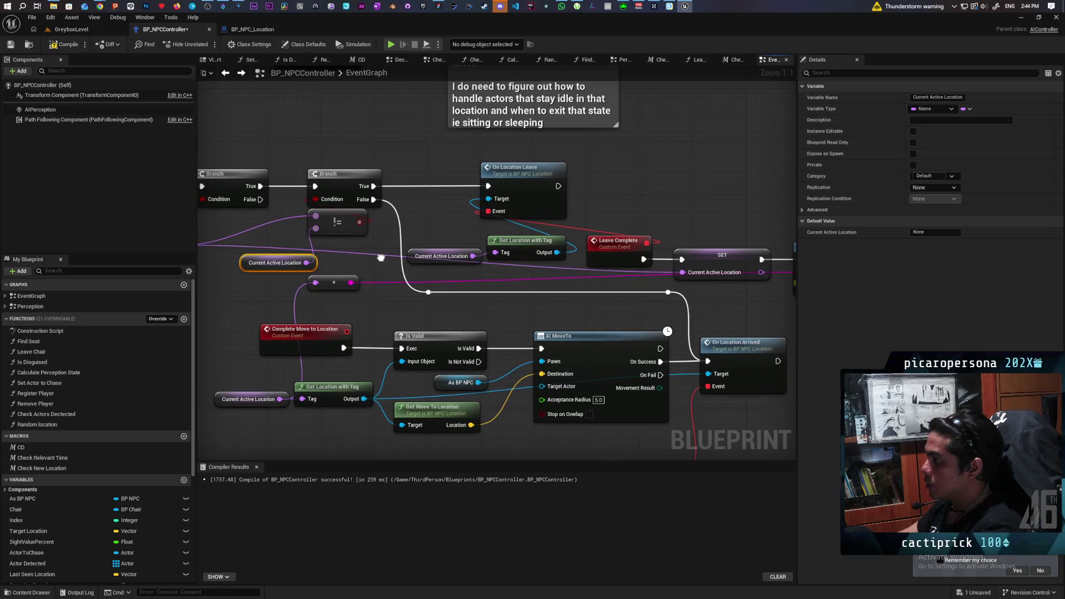
pyautogui.moveTo(612, 252); pyautogui.dragTo(595, 263)
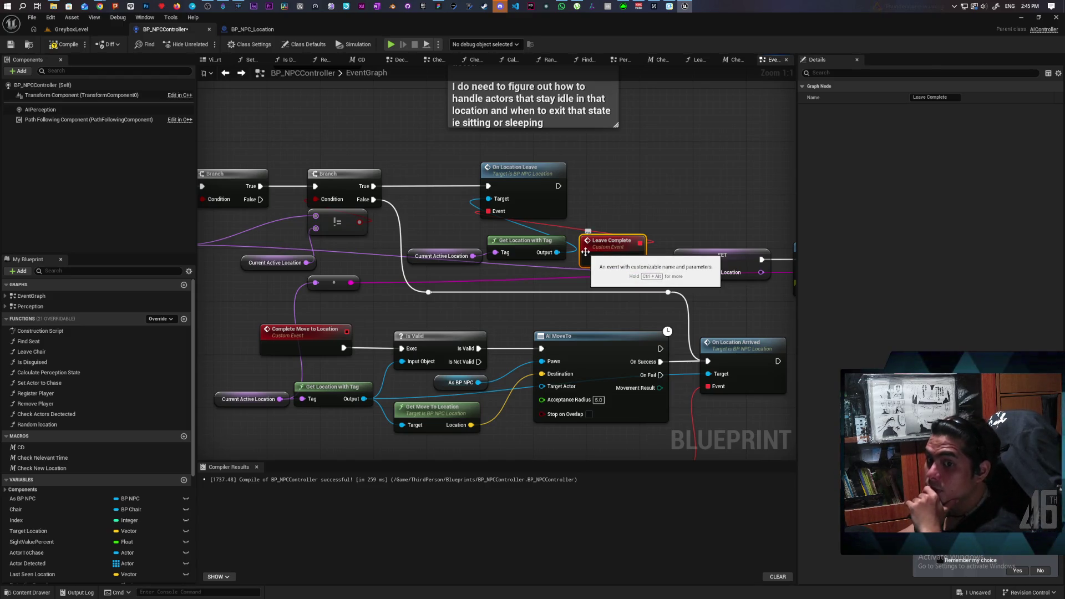
# Select the Branch, !=, On Location Leave and Leave Complete nodes as one group.
pyautogui.moveTo(391, 264)
pyautogui.mouseDown()
pyautogui.moveTo(555, 242)
pyautogui.moveTo(572, 233)
pyautogui.moveTo(564, 226)
pyautogui.moveTo(609, 220)
pyautogui.moveTo(521, 278)
pyautogui.moveTo(519, 259)
pyautogui.moveTo(627, 269)
pyautogui.moveTo(607, 276)
pyautogui.moveTo(653, 252)
pyautogui.moveTo(447, 300)
pyautogui.moveTo(546, 282)
pyautogui.mouseUp()
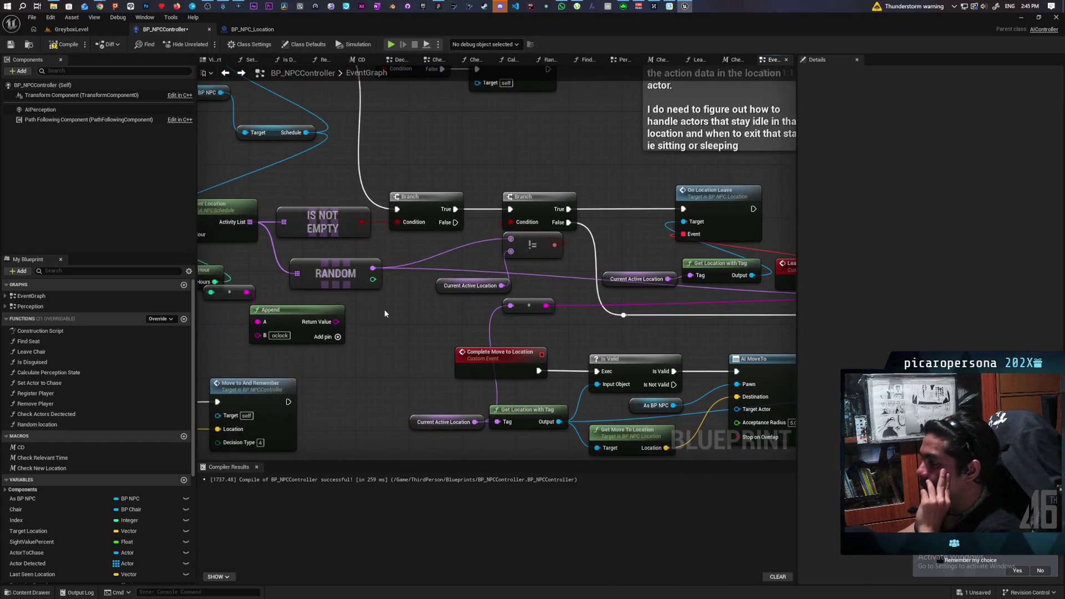
pyautogui.moveTo(382, 303); pyautogui.dragTo(368, 298)
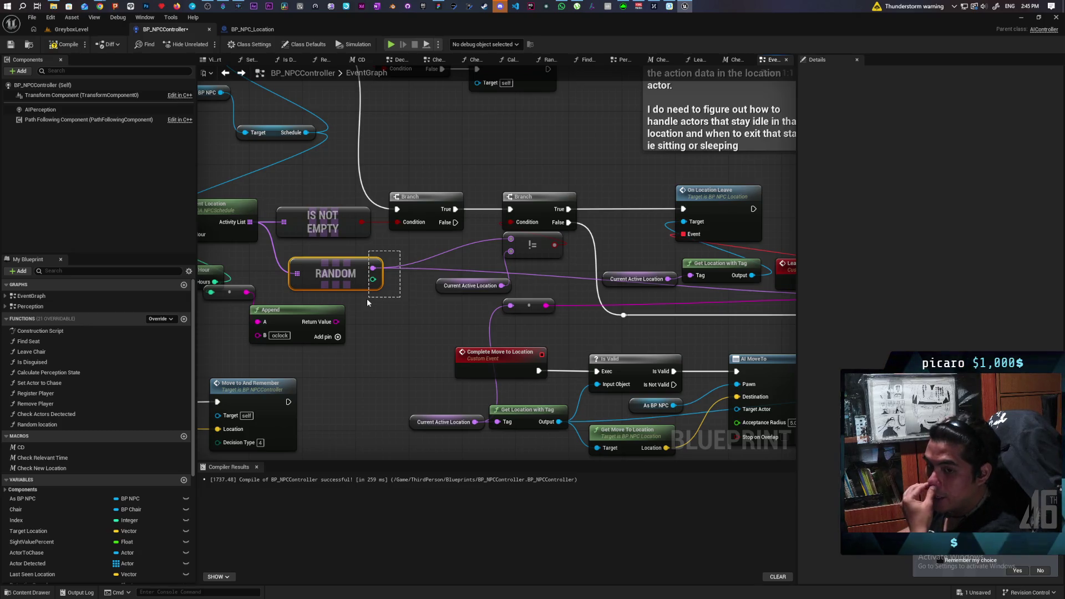
pyautogui.moveTo(367, 299)
pyautogui.mouseDown()
pyautogui.moveTo(338, 314)
pyautogui.moveTo(250, 322)
pyautogui.moveTo(338, 316)
pyautogui.moveTo(321, 321)
pyautogui.mouseUp()
pyautogui.moveTo(322, 321); pyautogui.dragTo(265, 311)
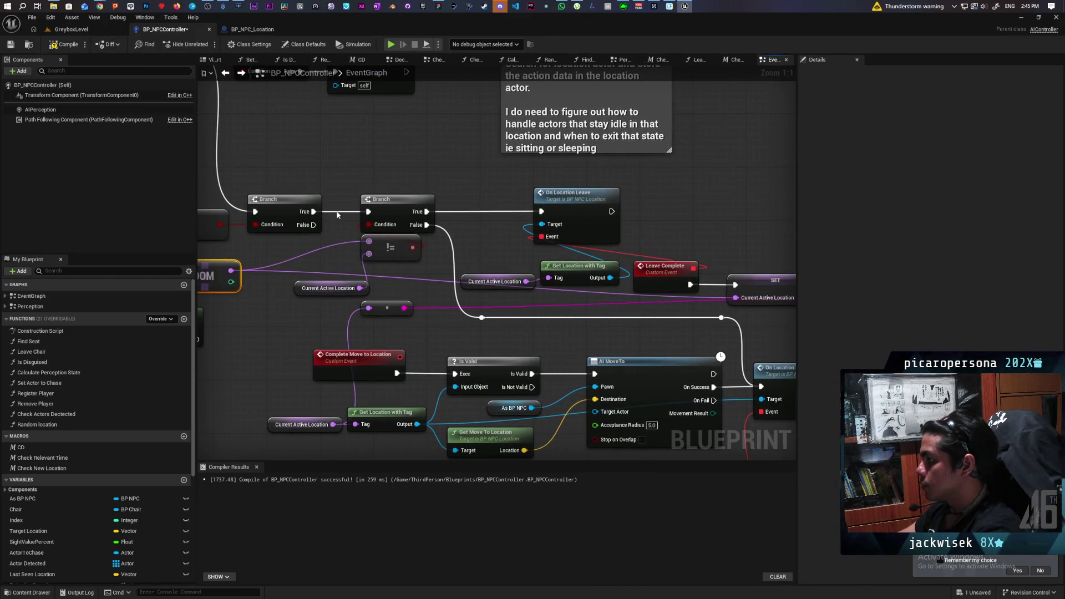
pyautogui.moveTo(337, 194); pyautogui.dragTo(411, 286)
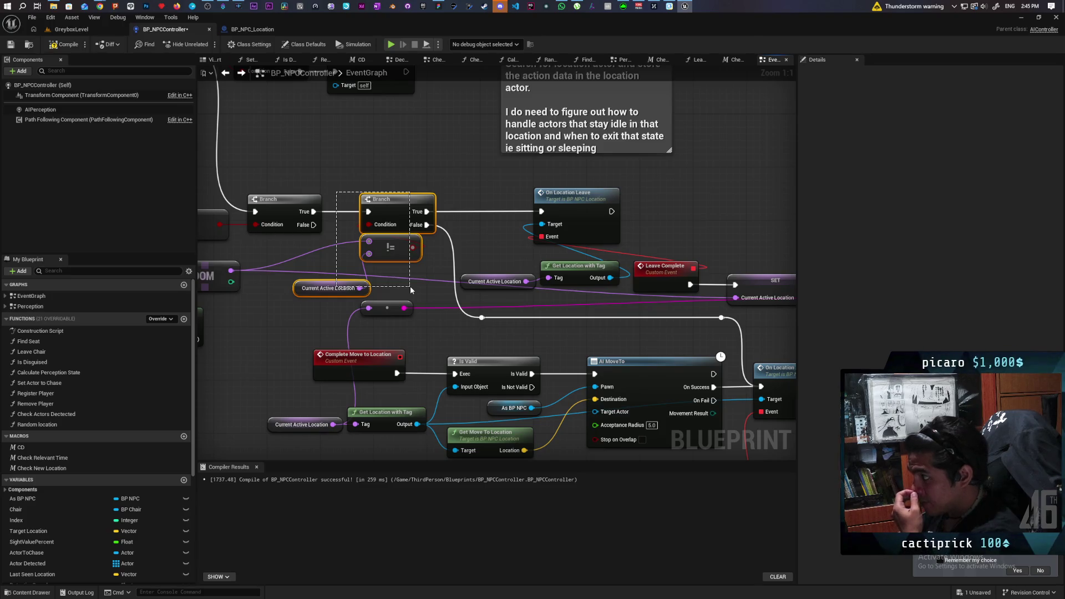
pyautogui.moveTo(411, 286)
pyautogui.mouseDown()
pyautogui.moveTo(681, 278)
pyautogui.moveTo(679, 293)
pyautogui.mouseUp()
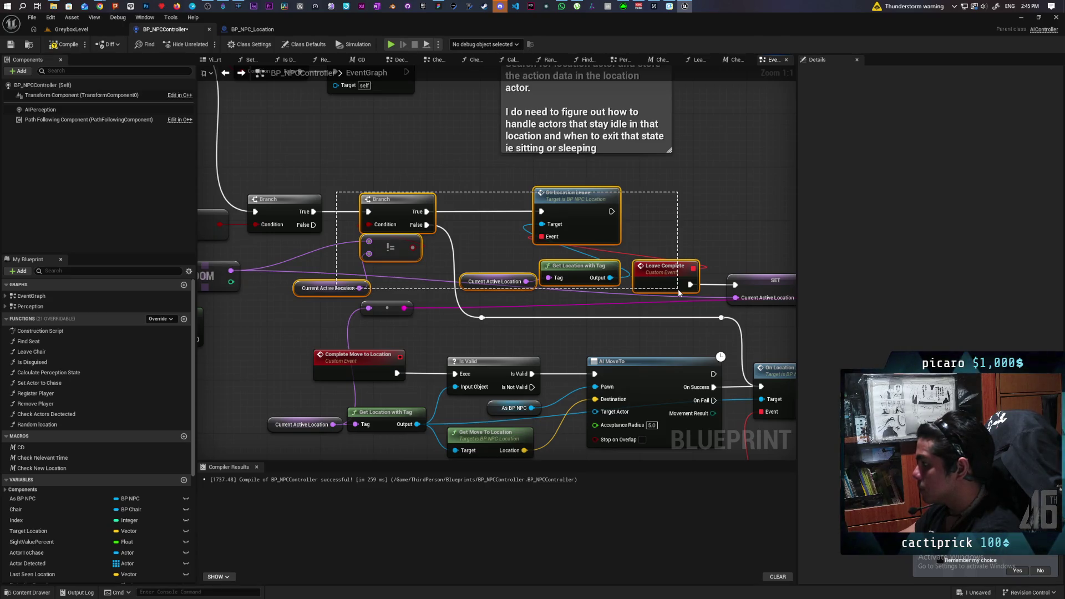
pyautogui.moveTo(679, 293); pyautogui.dragTo(680, 293)
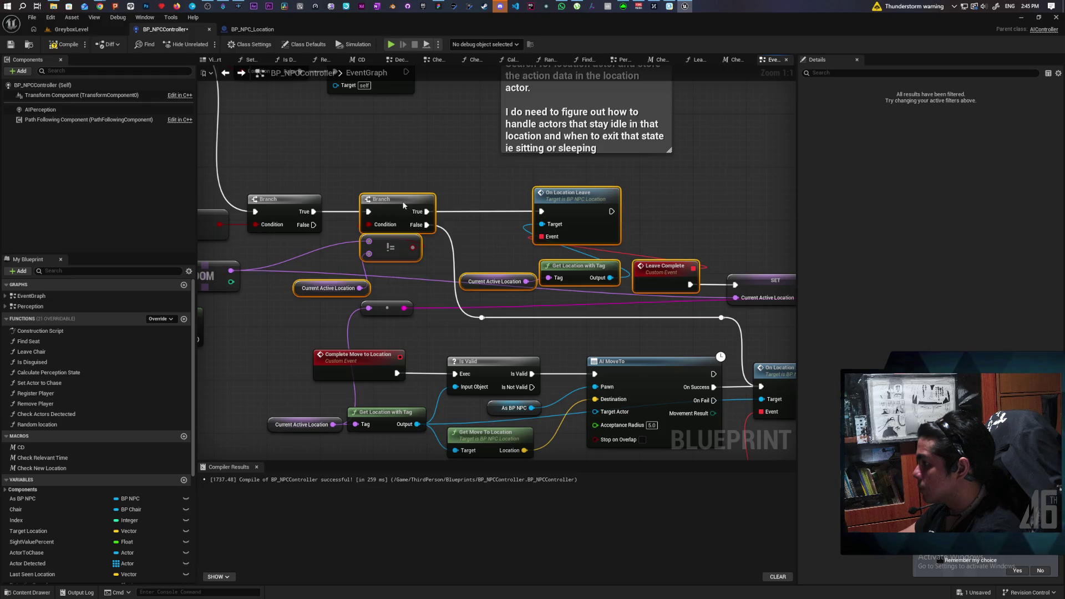
# Try collapsing the selected nodes into a macro, then clear the node selection.
pyautogui.rightClick(405, 205)
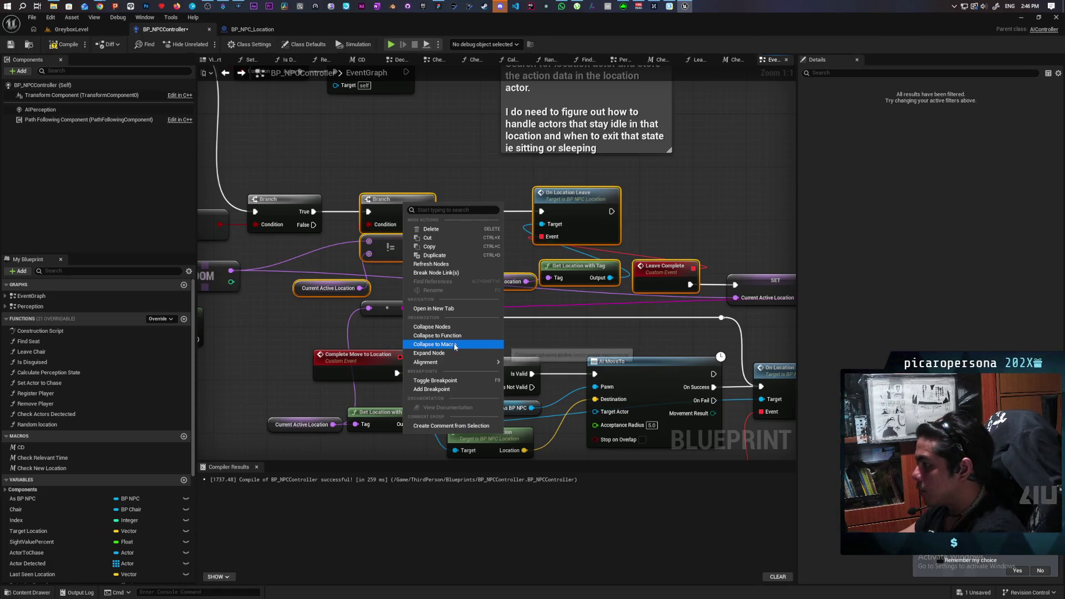
pyautogui.click(454, 343)
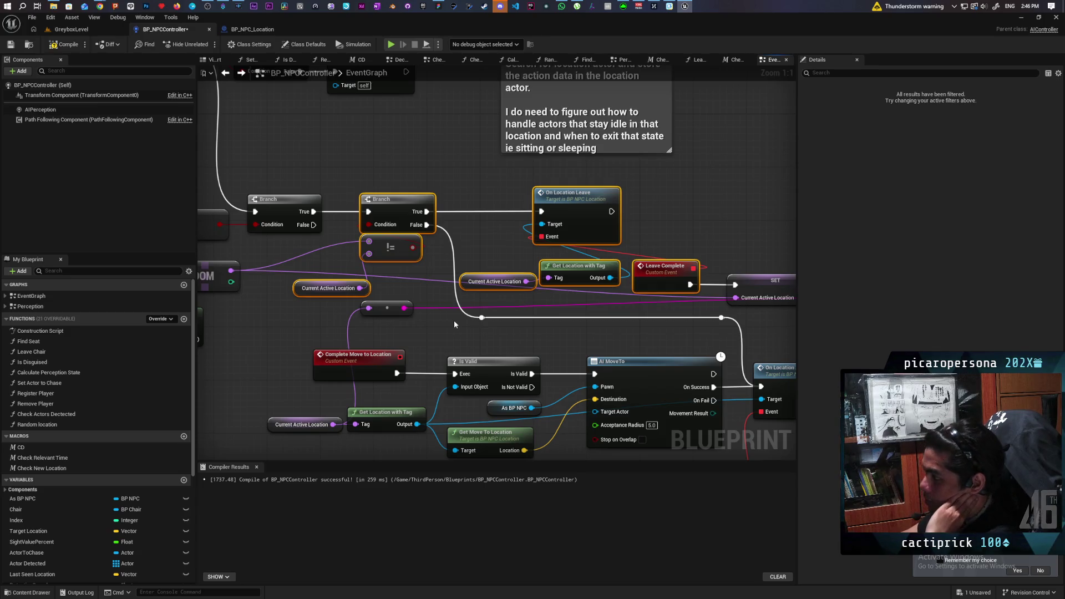
pyautogui.click(680, 208)
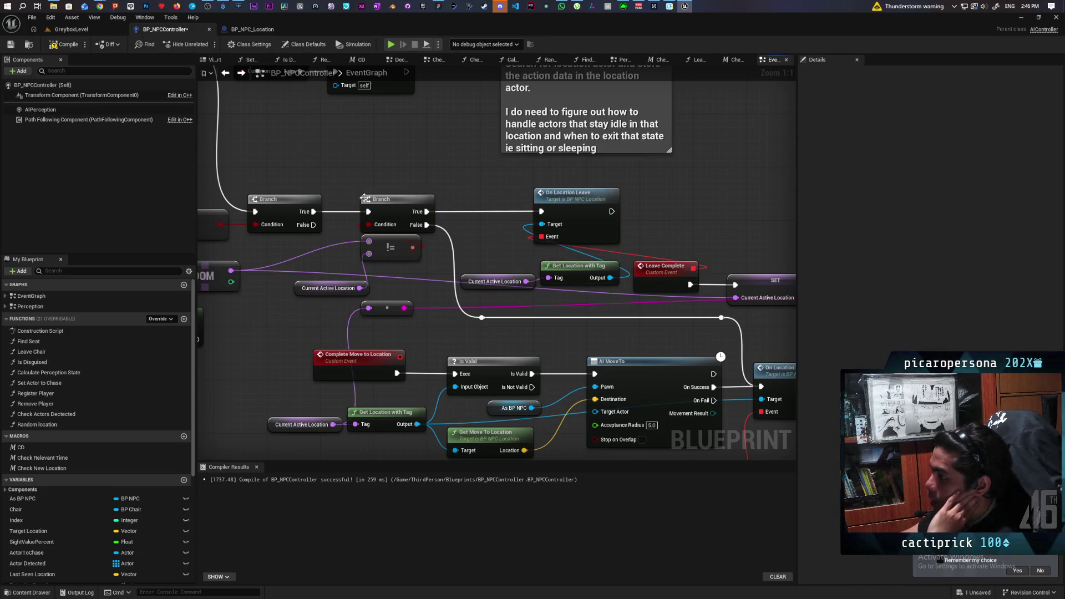
pyautogui.moveTo(343, 192); pyautogui.dragTo(567, 300)
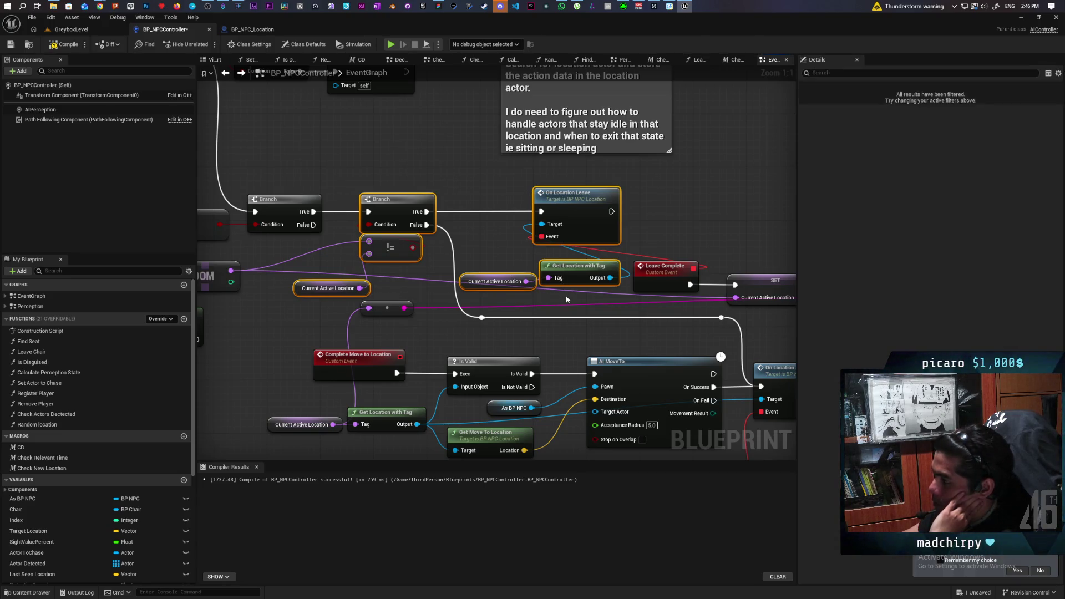
pyautogui.click(469, 241)
# Box-select the second Branch, !=, Current Active Location getters, On Location Leave and Get Location with Tag.
pyautogui.click(394, 208)
pyautogui.moveTo(377, 174); pyautogui.dragTo(414, 225)
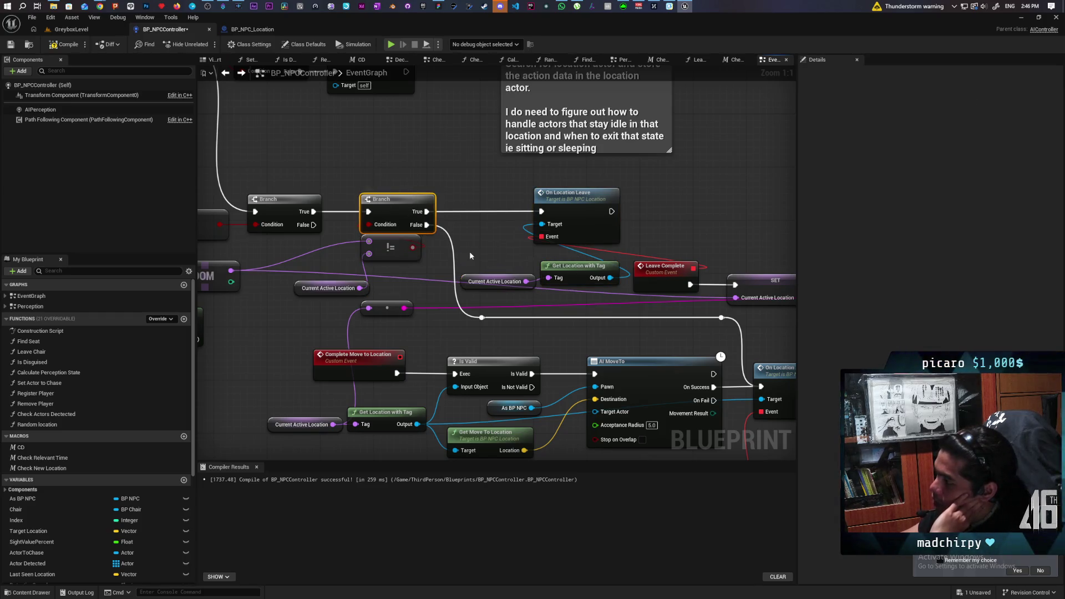
pyautogui.moveTo(372, 174); pyautogui.dragTo(436, 231)
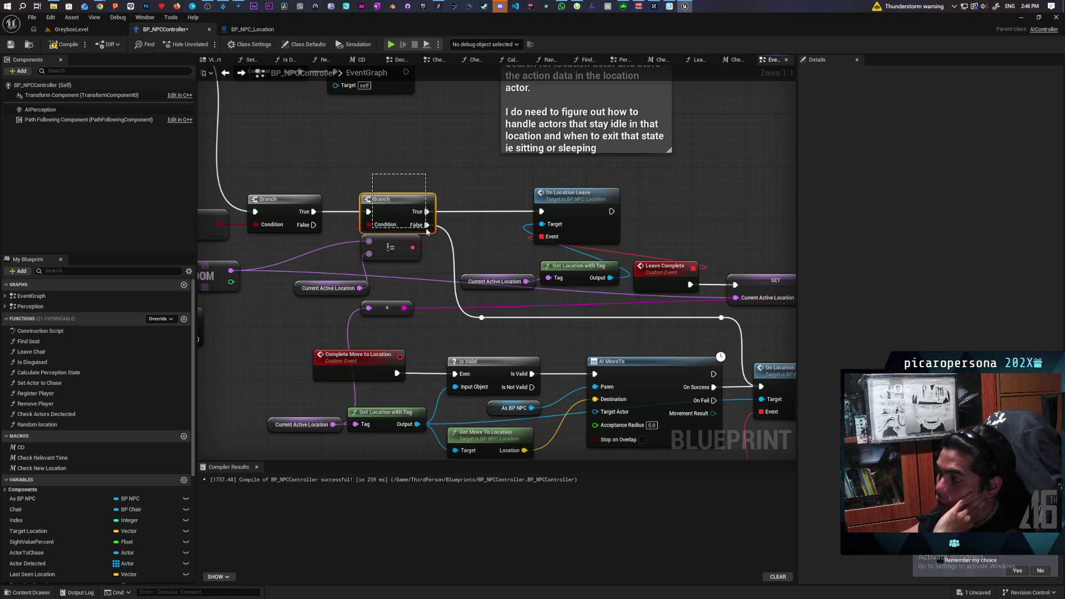
pyautogui.moveTo(428, 235); pyautogui.dragTo(429, 236)
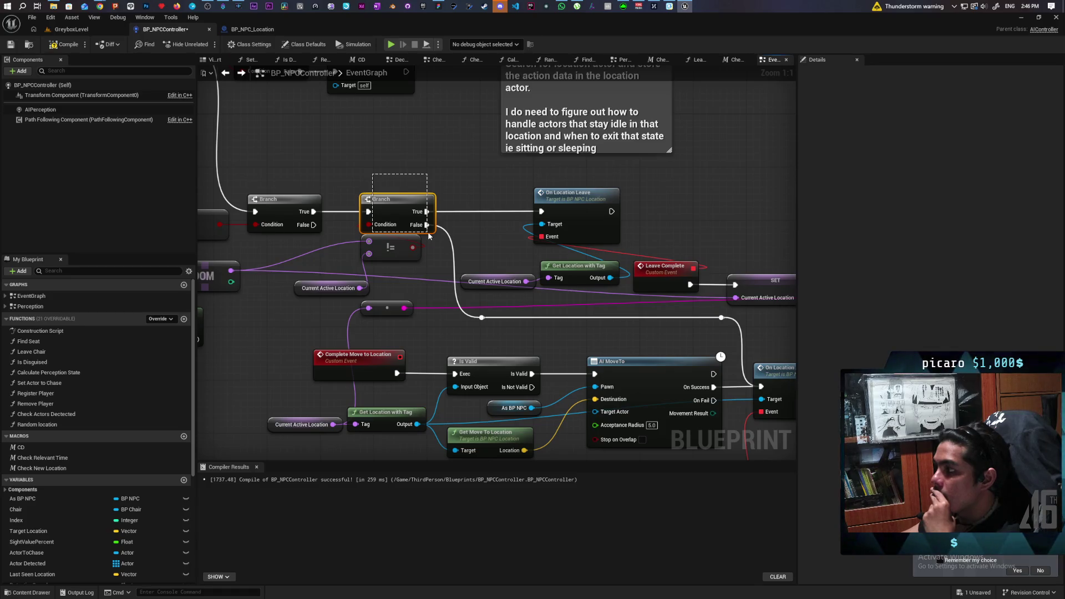
pyautogui.moveTo(428, 236); pyautogui.dragTo(429, 236)
pyautogui.click(495, 250)
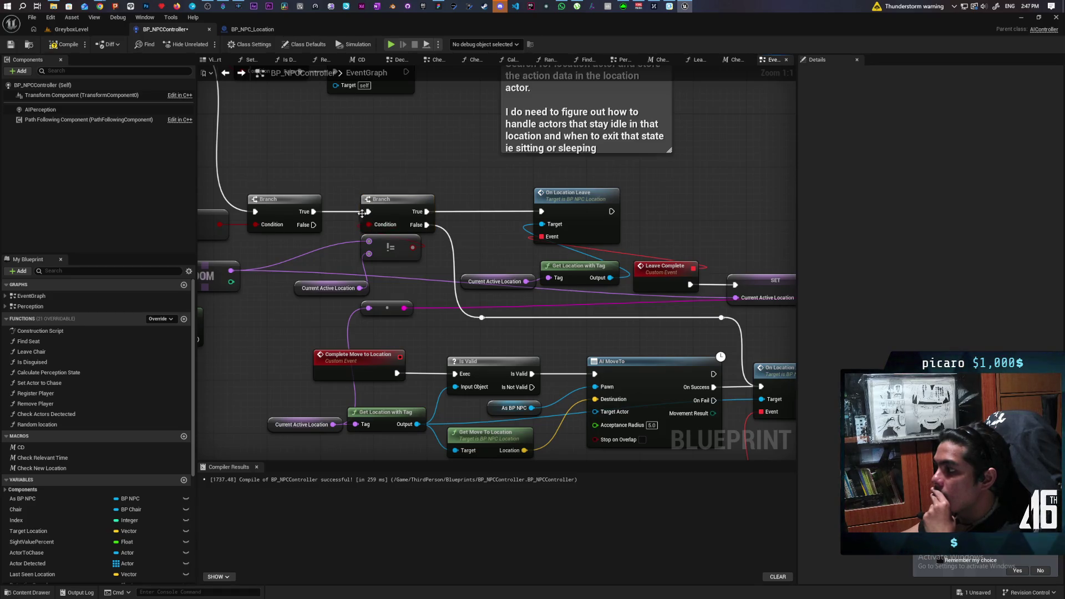
pyautogui.moveTo(336, 194)
pyautogui.mouseDown()
pyautogui.moveTo(452, 298)
pyautogui.moveTo(472, 289)
pyautogui.moveTo(472, 298)
pyautogui.mouseUp()
pyautogui.moveTo(508, 192); pyautogui.dragTo(590, 282)
pyautogui.rightClick(578, 203)
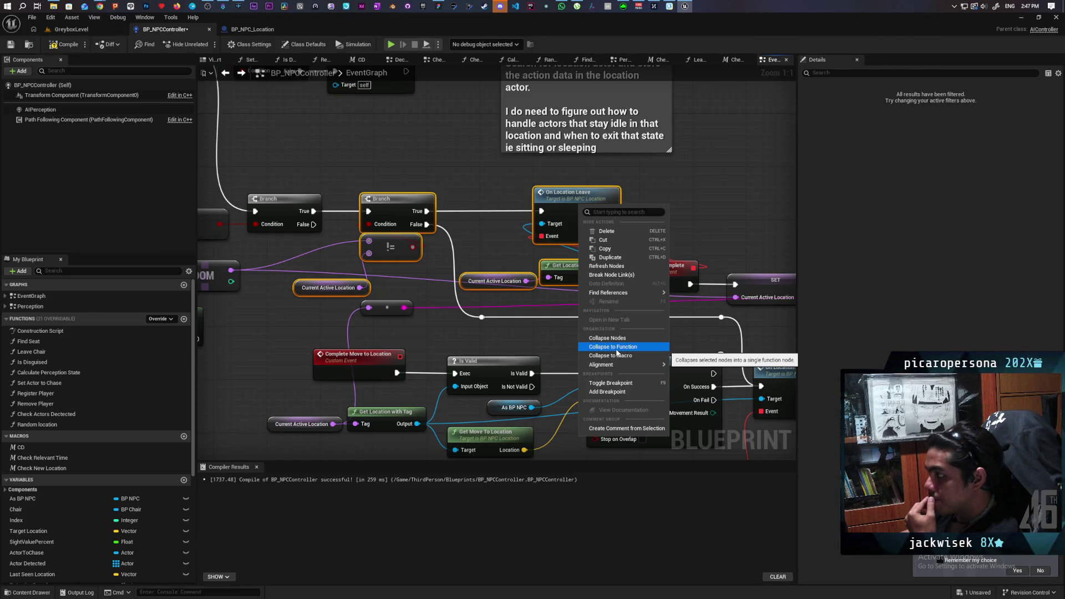
# Collapse the selected nodes into a new Check New Location function.
pyautogui.click(617, 349)
pyautogui.write('Check New L')
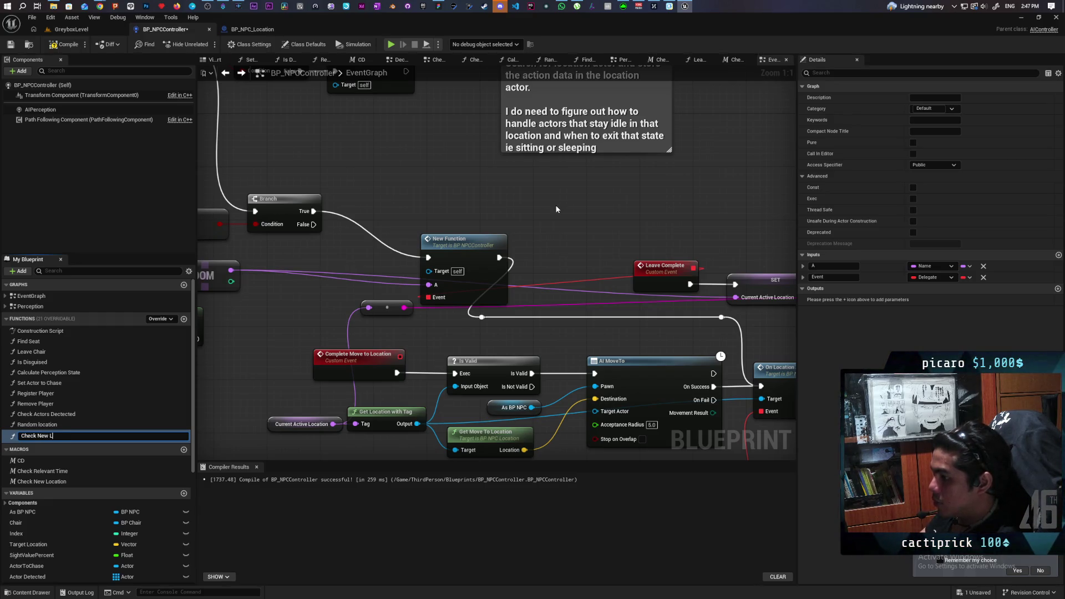
pyautogui.write('ocation F')
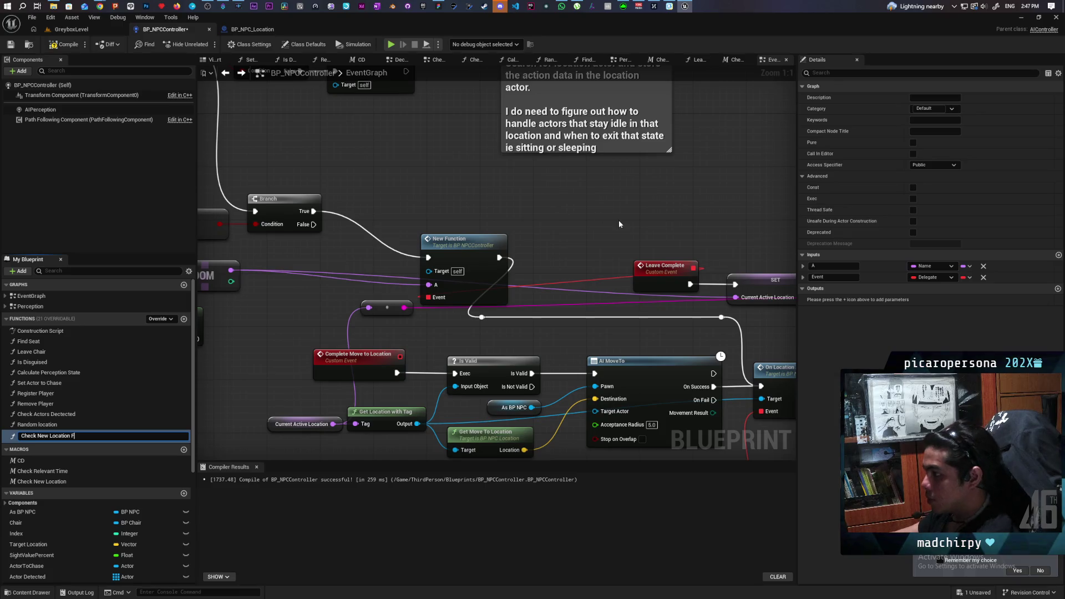
pyautogui.press('Return')
pyautogui.moveTo(469, 255); pyautogui.dragTo(460, 208)
# Delete the old Check New Location macro and rename the function to drop its trailing F.
pyautogui.click(58, 480)
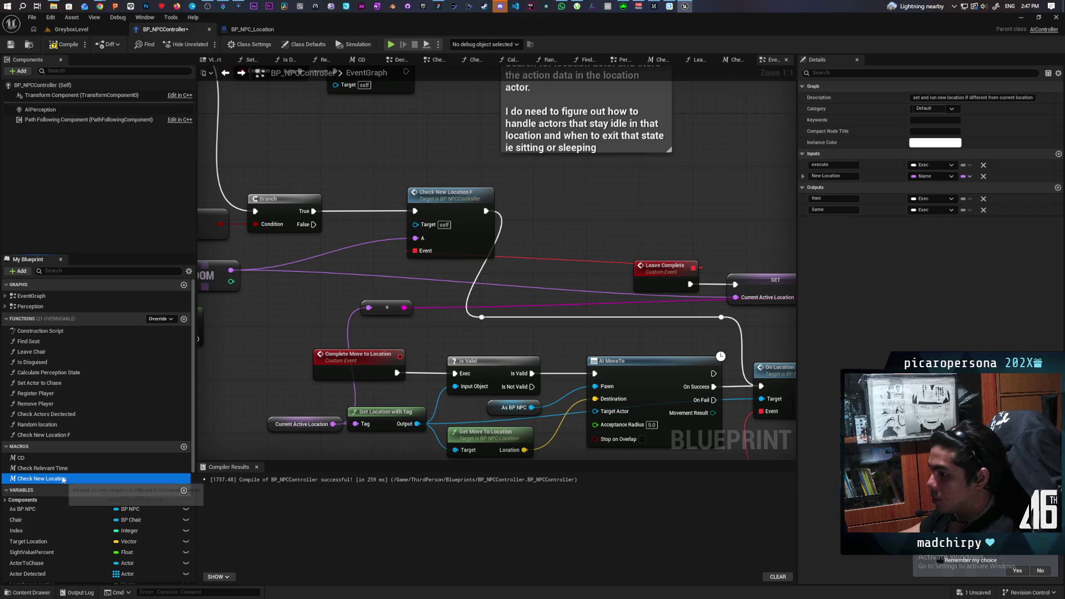
pyautogui.press('Delete')
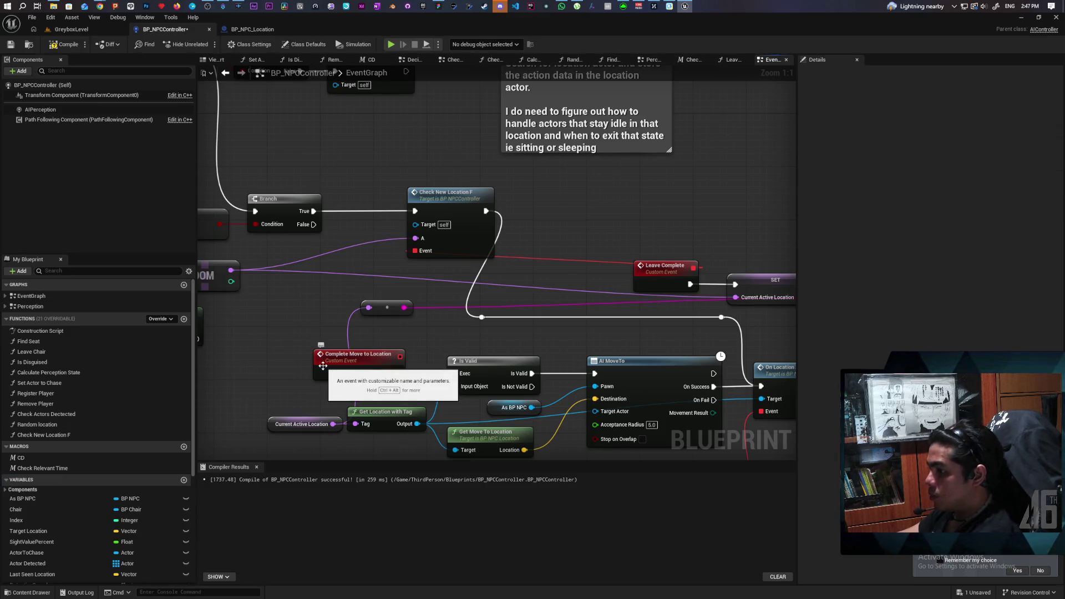
pyautogui.click(455, 221)
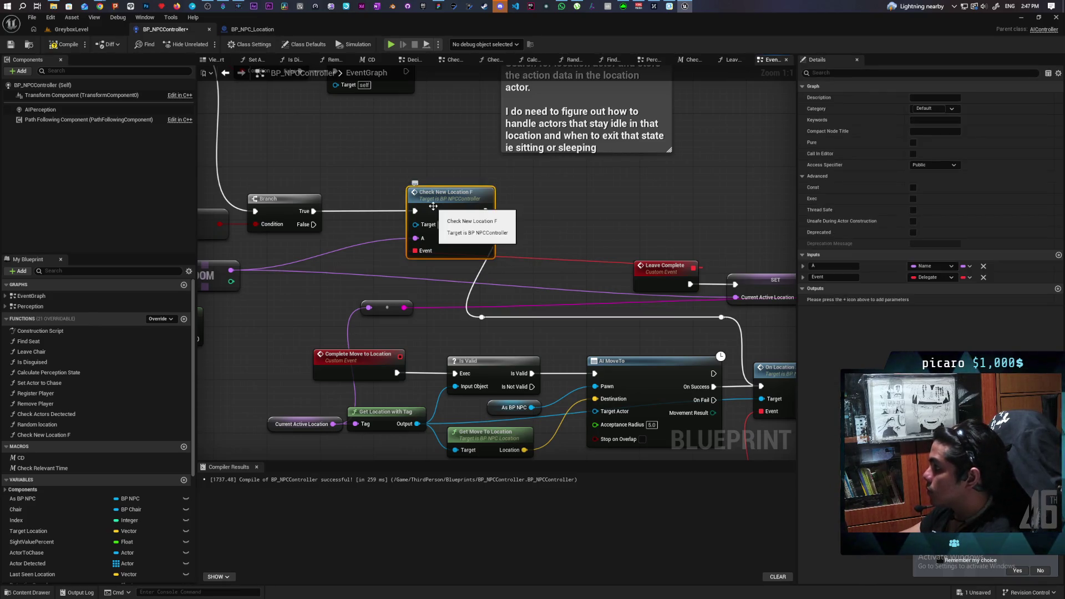
pyautogui.click(72, 435)
pyautogui.press('F2')
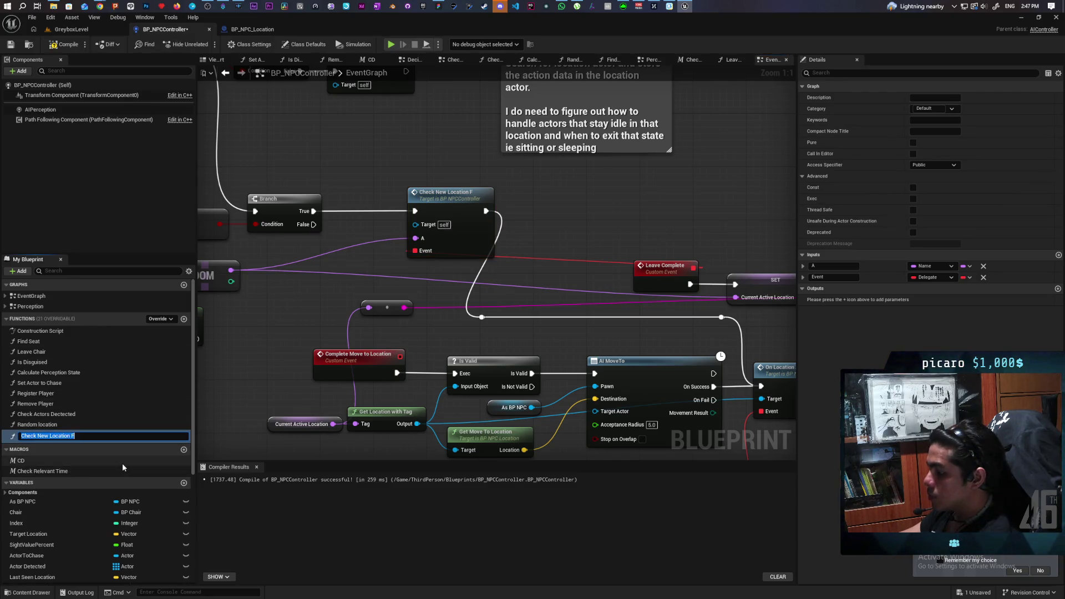
pyautogui.press('End')
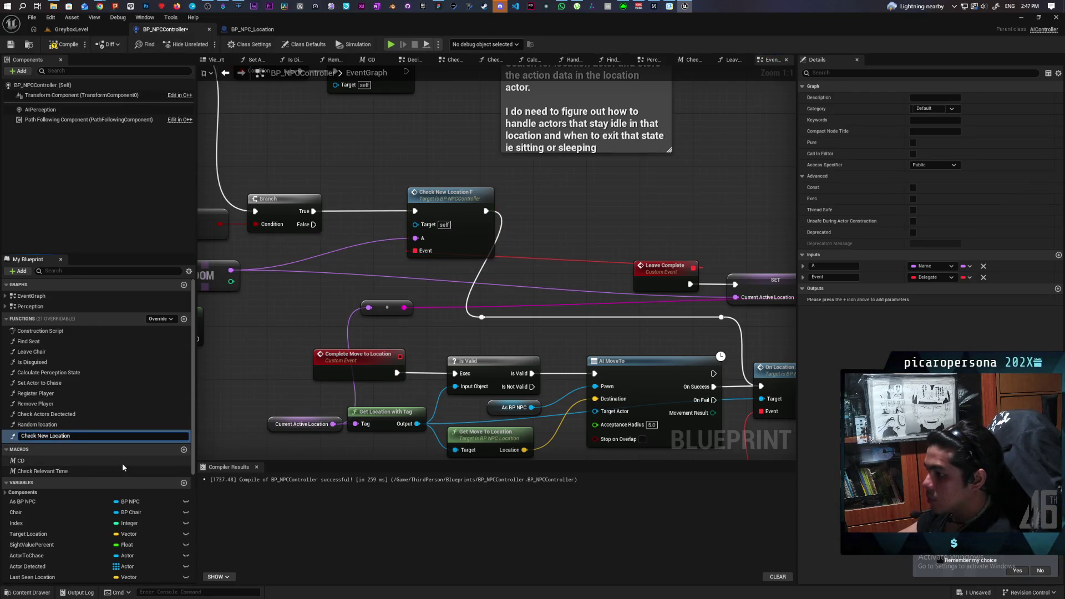
pyautogui.press('Return')
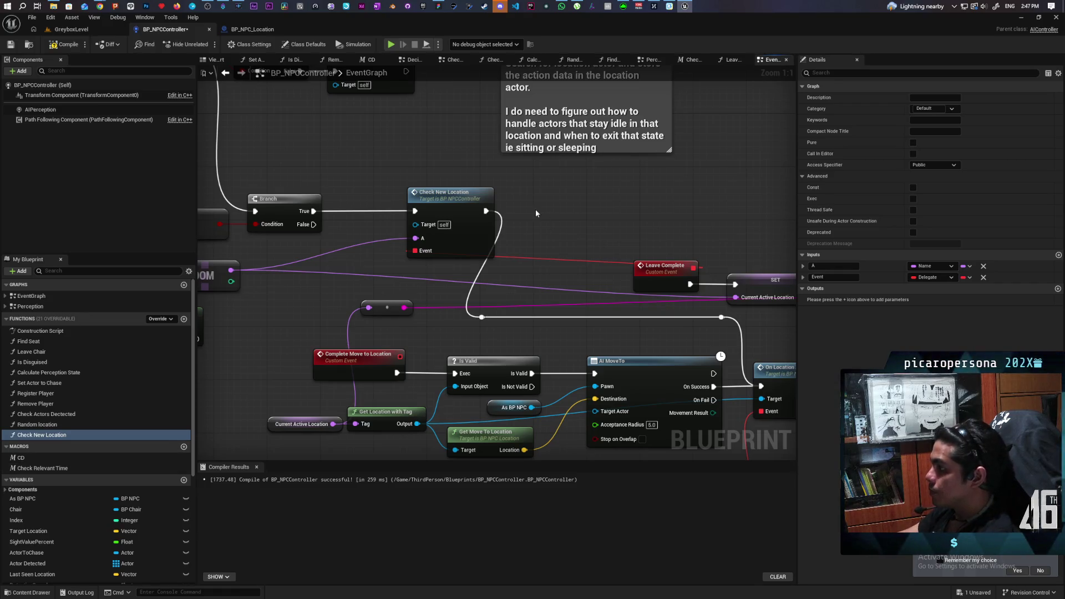
pyautogui.moveTo(464, 202)
pyautogui.mouseDown()
pyautogui.moveTo(456, 195)
pyautogui.moveTo(462, 208)
pyautogui.mouseUp()
# Drag the Leave Complete event left to sit just below the Check New Location node.
pyautogui.moveTo(586, 213)
pyautogui.mouseDown()
pyautogui.moveTo(531, 200)
pyautogui.moveTo(525, 210)
pyautogui.mouseUp()
pyautogui.moveTo(601, 280)
pyautogui.mouseDown()
pyautogui.moveTo(298, 274)
pyautogui.moveTo(305, 279)
pyautogui.mouseUp()
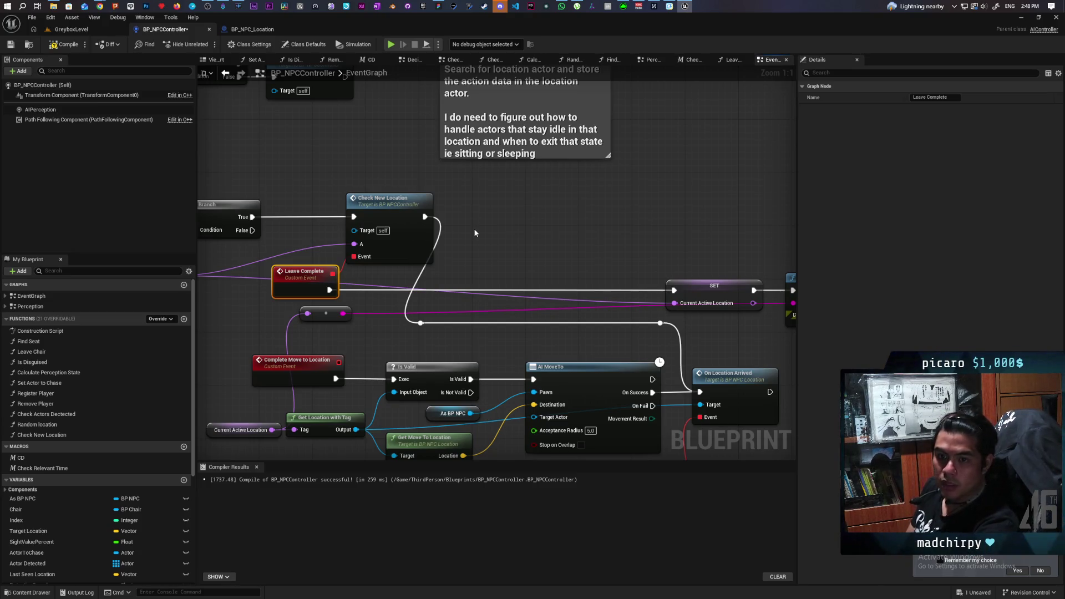
pyautogui.moveTo(494, 234)
pyautogui.mouseDown()
pyautogui.moveTo(630, 293)
pyautogui.moveTo(545, 272)
pyautogui.moveTo(735, 256)
pyautogui.moveTo(536, 290)
pyautogui.mouseUp()
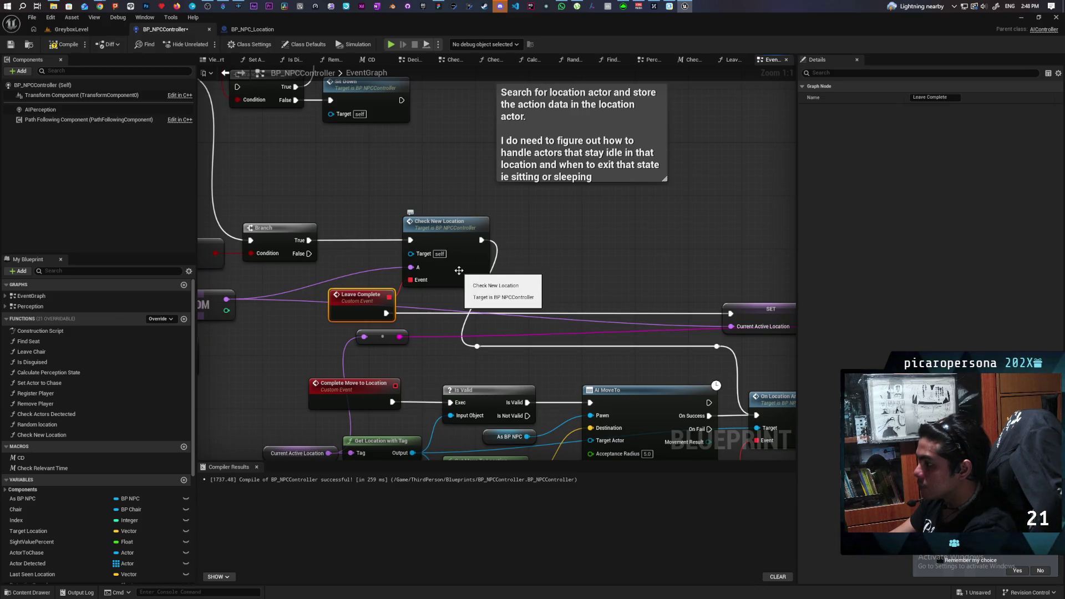
# Open the Check New Location function graph and rearrange its entry and comparison nodes.
pyautogui.doubleClick(459, 271)
pyautogui.moveTo(319, 332)
pyautogui.mouseDown()
pyautogui.moveTo(270, 286)
pyautogui.moveTo(286, 292)
pyautogui.mouseUp()
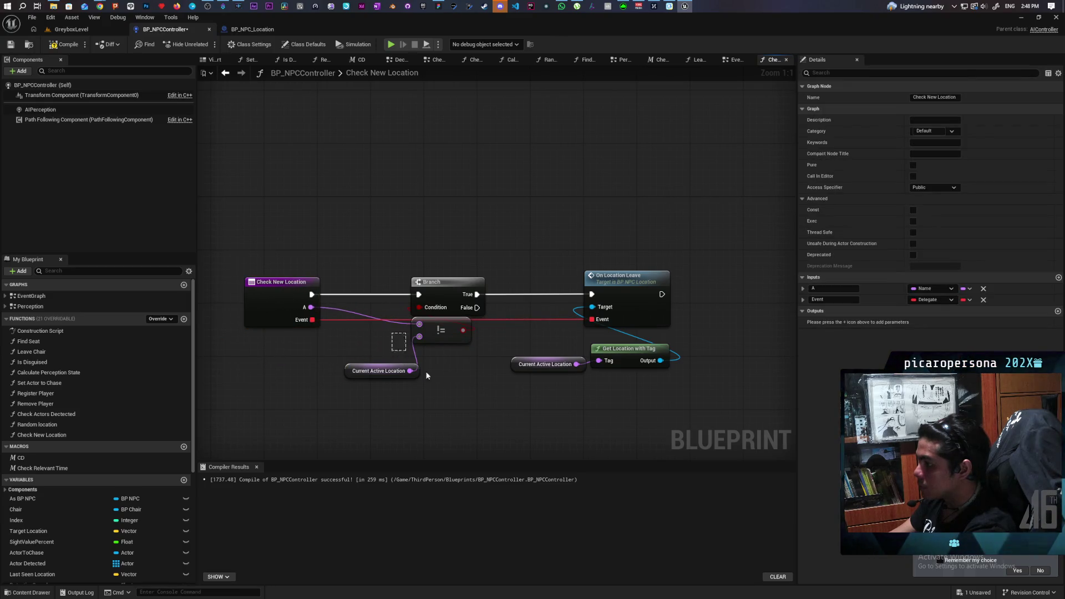
pyautogui.moveTo(395, 337); pyautogui.dragTo(419, 367)
pyautogui.moveTo(444, 333)
pyautogui.mouseDown()
pyautogui.moveTo(361, 359)
pyautogui.moveTo(371, 359)
pyautogui.mouseUp()
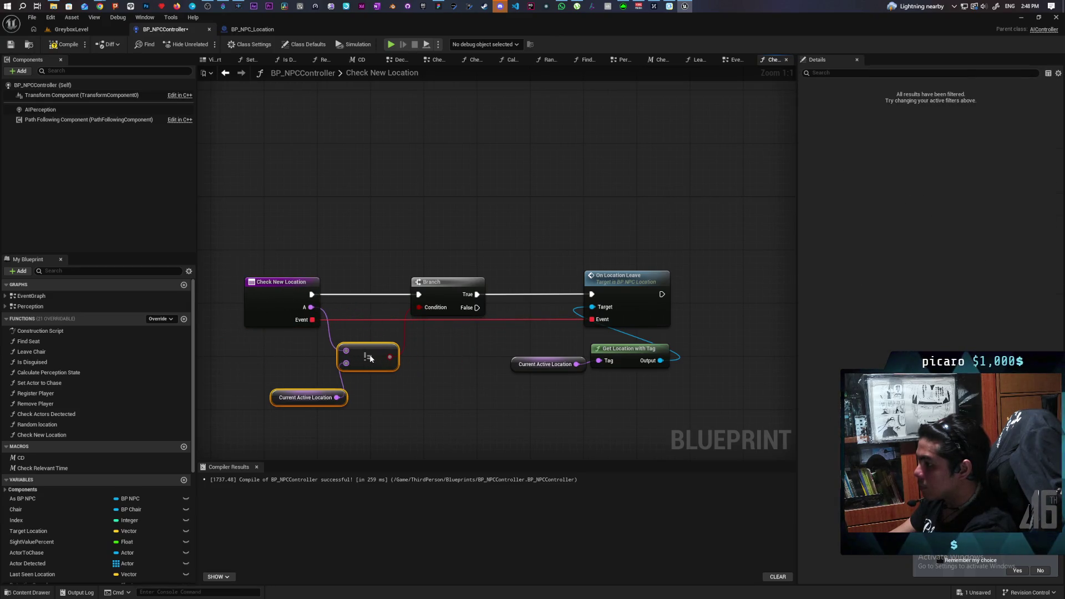
pyautogui.click(397, 407)
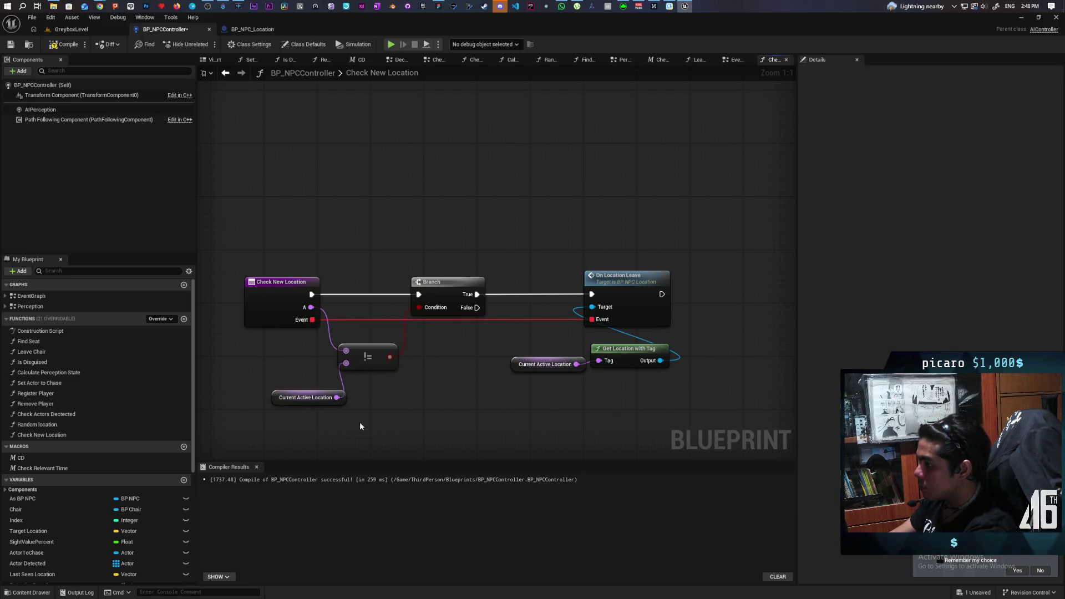
# Rename the function's input A to New Location.
pyautogui.click(267, 307)
pyautogui.click(833, 289)
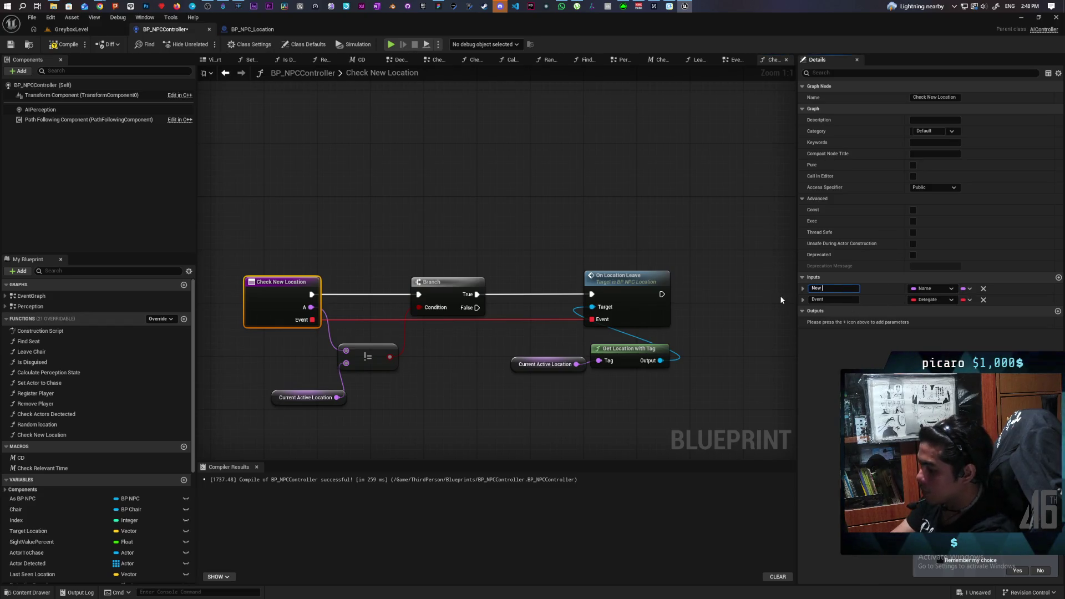
pyautogui.write('New Location')
pyautogui.click(620, 189)
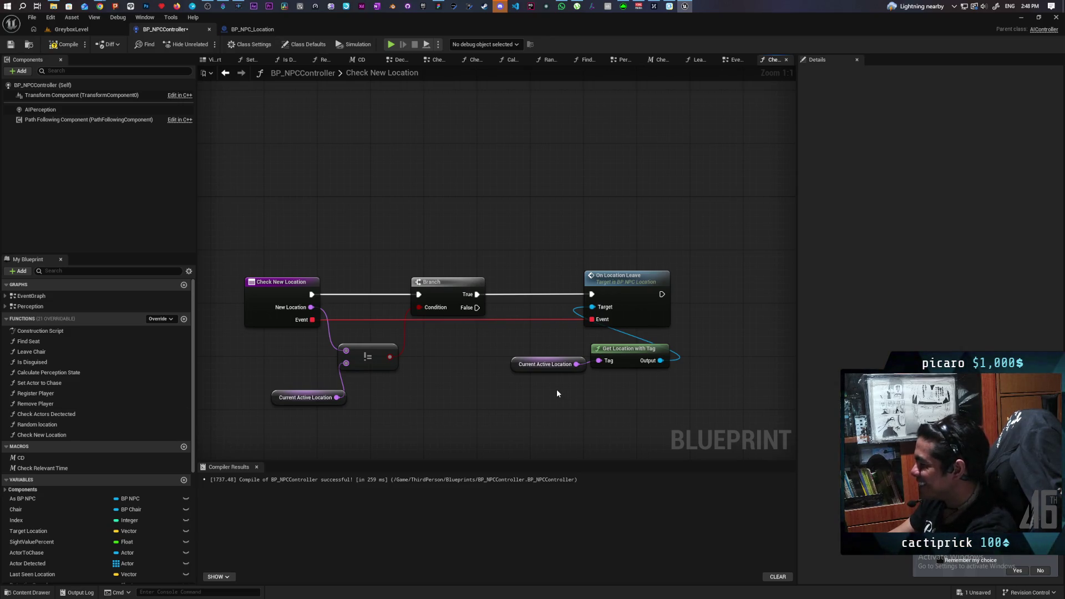
pyautogui.moveTo(557, 393); pyautogui.dragTo(588, 370)
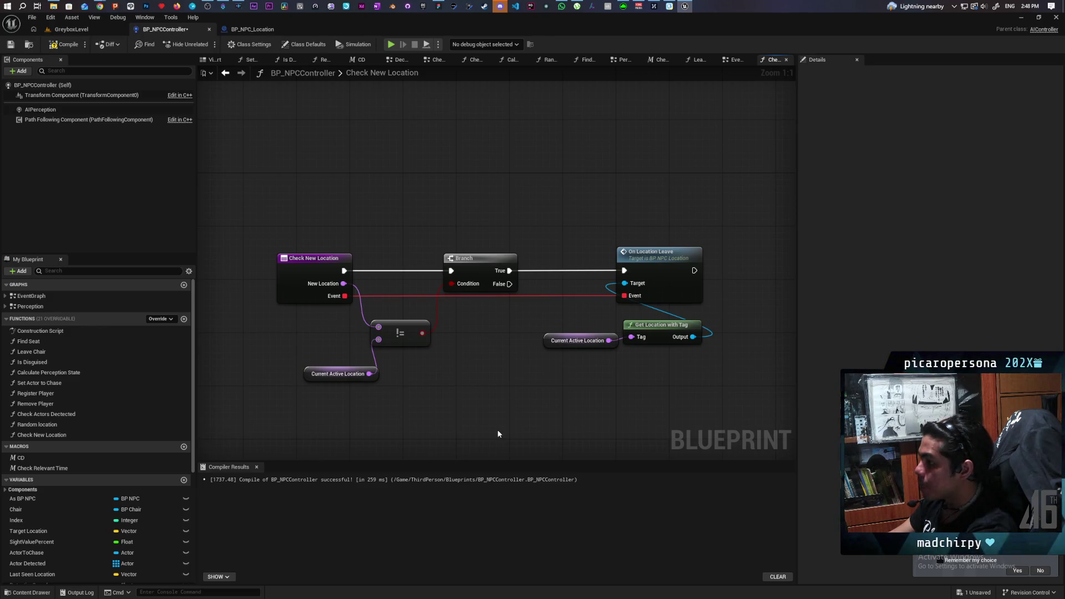
pyautogui.moveTo(535, 402); pyautogui.dragTo(458, 359)
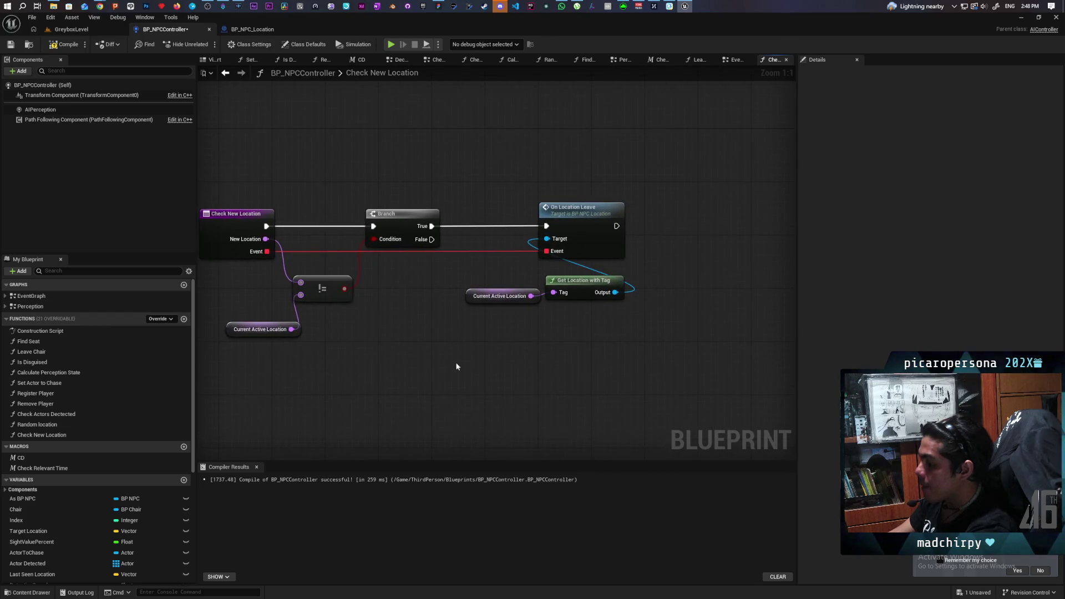
# Add a Return Node below the Branch and wire the Branch's False path into it.
pyautogui.rightClick(433, 360)
pyautogui.write('return')
pyautogui.press('Return')
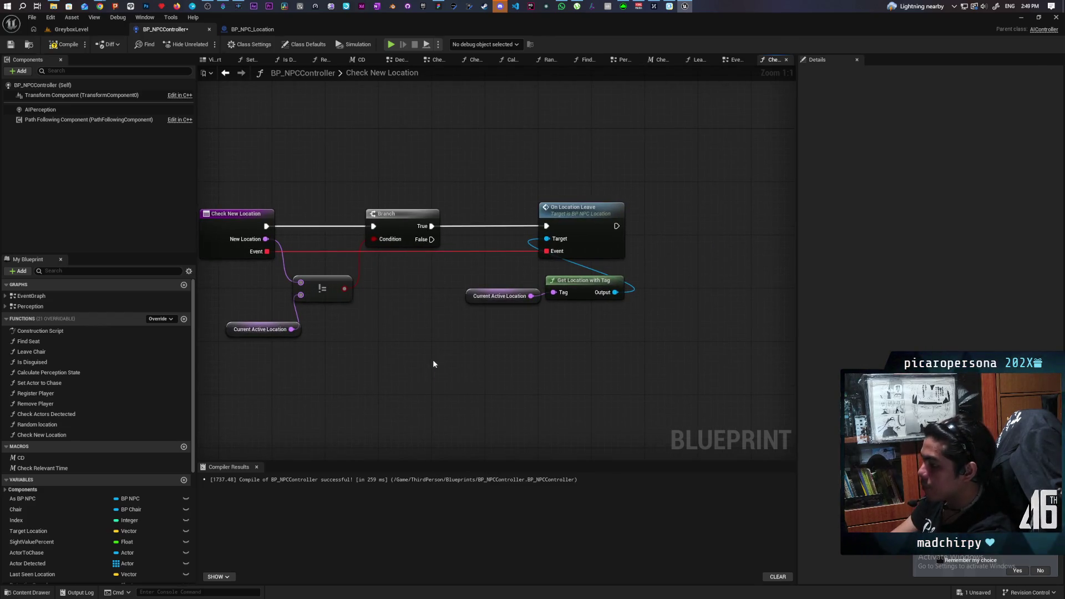
pyautogui.moveTo(431, 239)
pyautogui.mouseDown()
pyautogui.moveTo(447, 364)
pyautogui.moveTo(475, 357)
pyautogui.mouseUp()
pyautogui.click(451, 405)
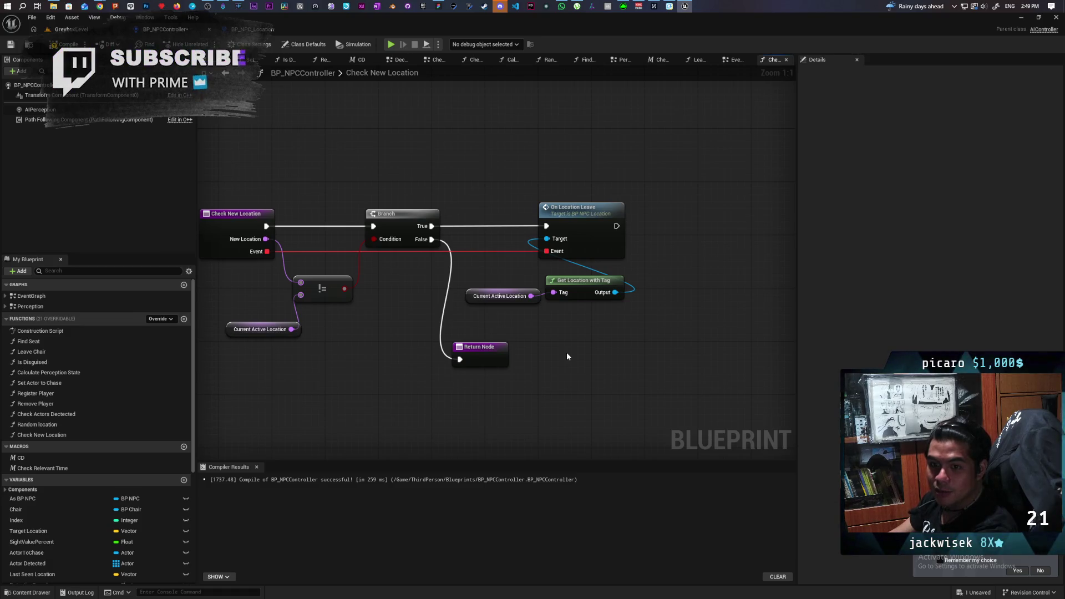
pyautogui.moveTo(567, 356)
pyautogui.mouseDown()
pyautogui.moveTo(562, 393)
pyautogui.moveTo(589, 329)
pyautogui.moveTo(553, 336)
pyautogui.mouseUp()
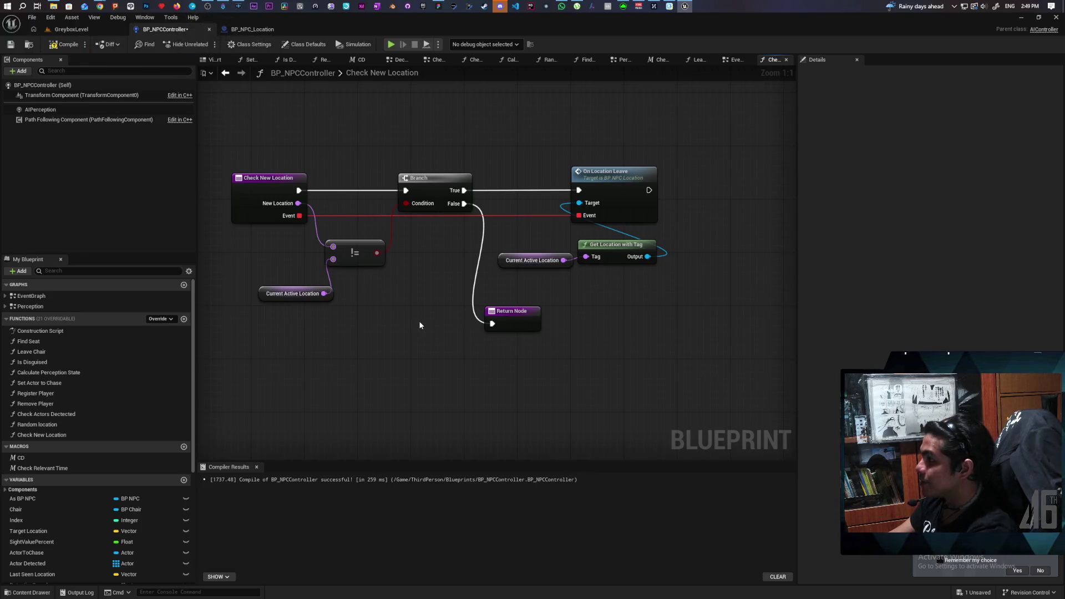
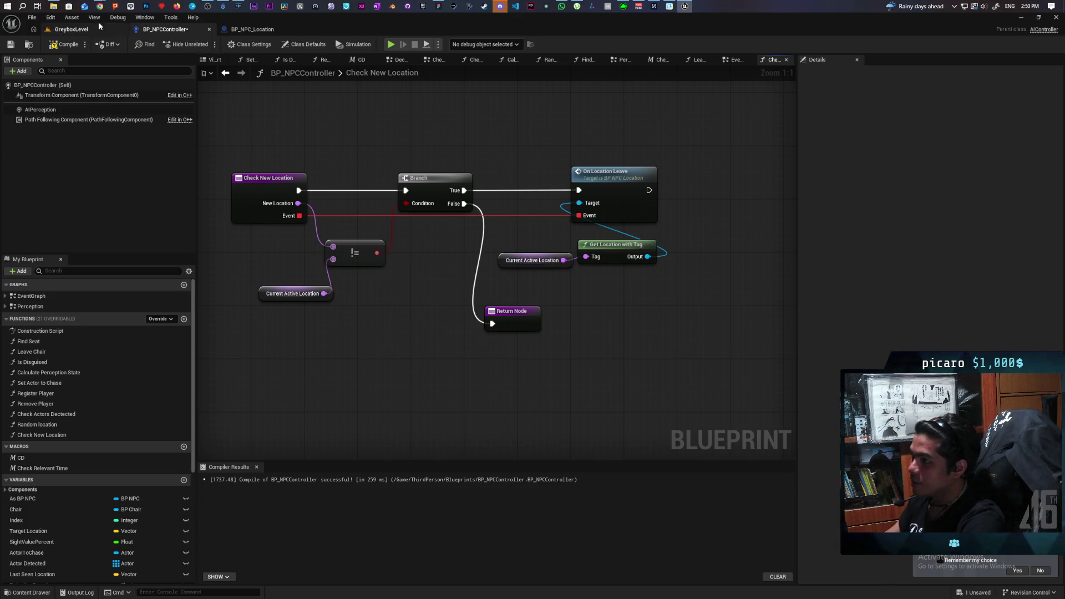
# Bring the Chrome window showing the YouTube home page to the front.
pyautogui.moveTo(99, 7)
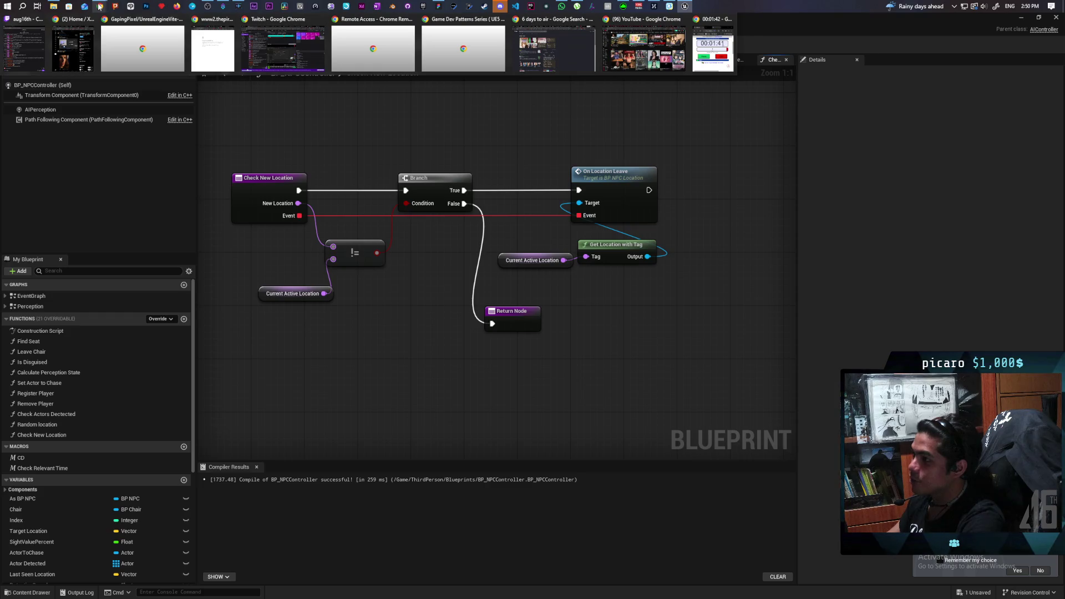
pyautogui.click(643, 48)
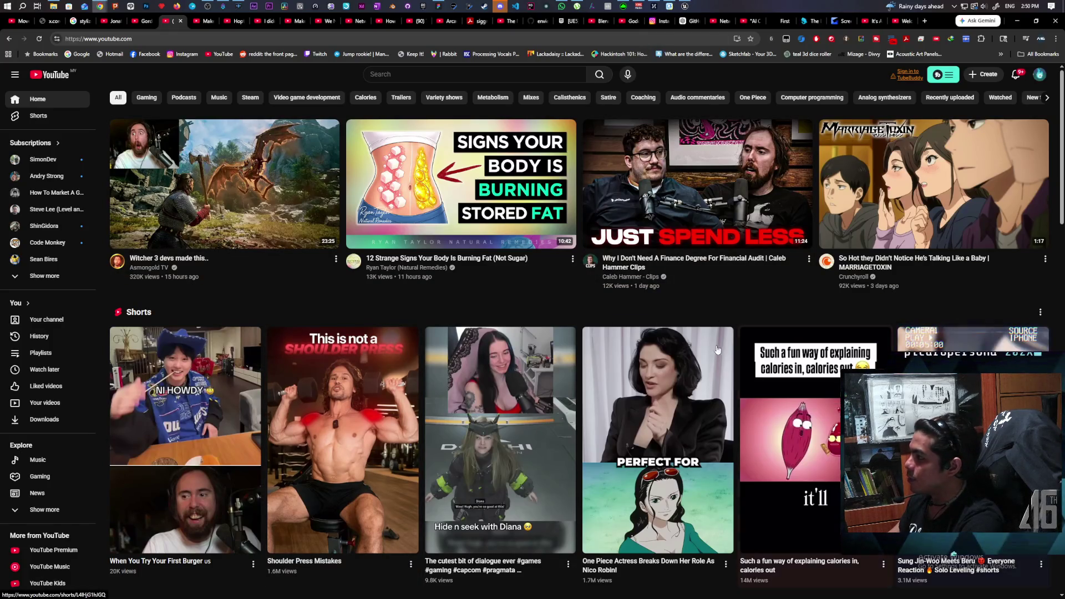
# Scroll further down the YouTube home feed, then switch back to the Unreal blueprint editor.
pyautogui.scroll(-1, 363, 383)
pyautogui.scroll(-3, 363, 383)
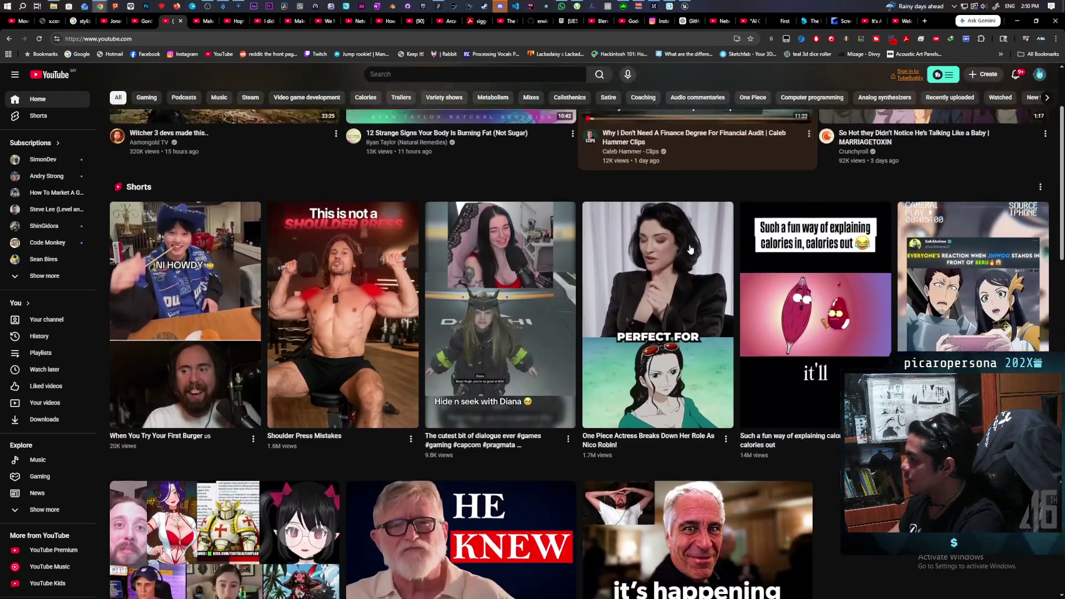
pyautogui.scroll(-3, 696, 227)
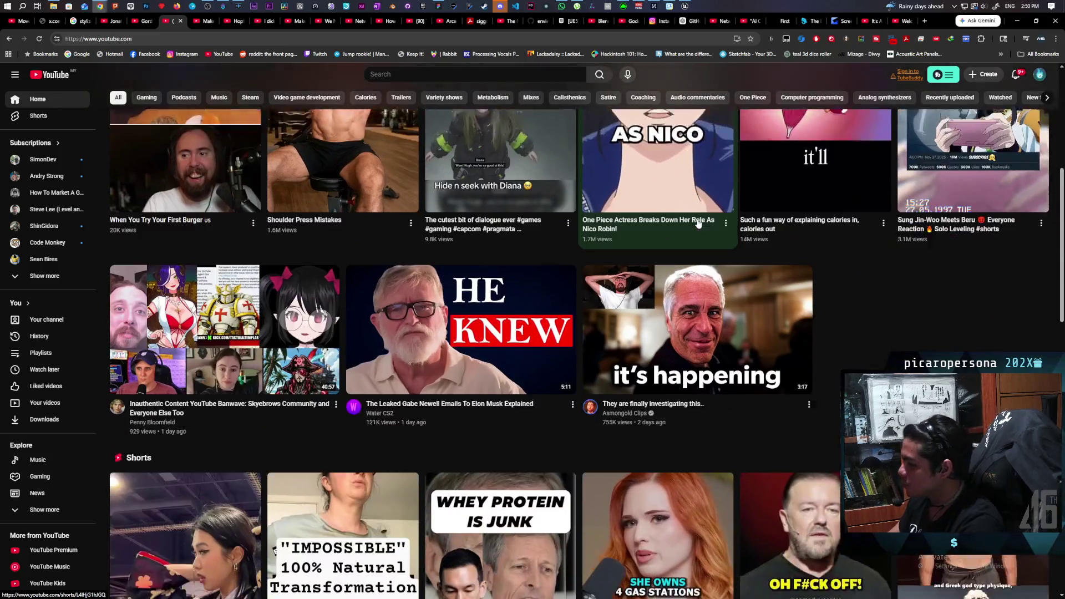
pyautogui.scroll(-2, 907, 247)
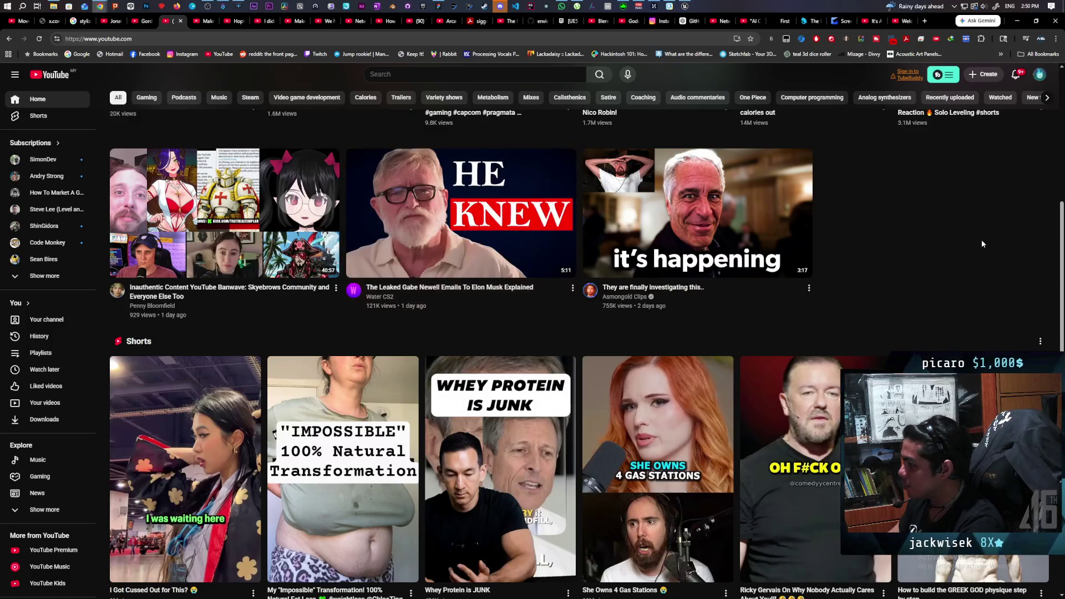
pyautogui.scroll(-2, 983, 245)
pyautogui.scroll(-2, 983, 245)
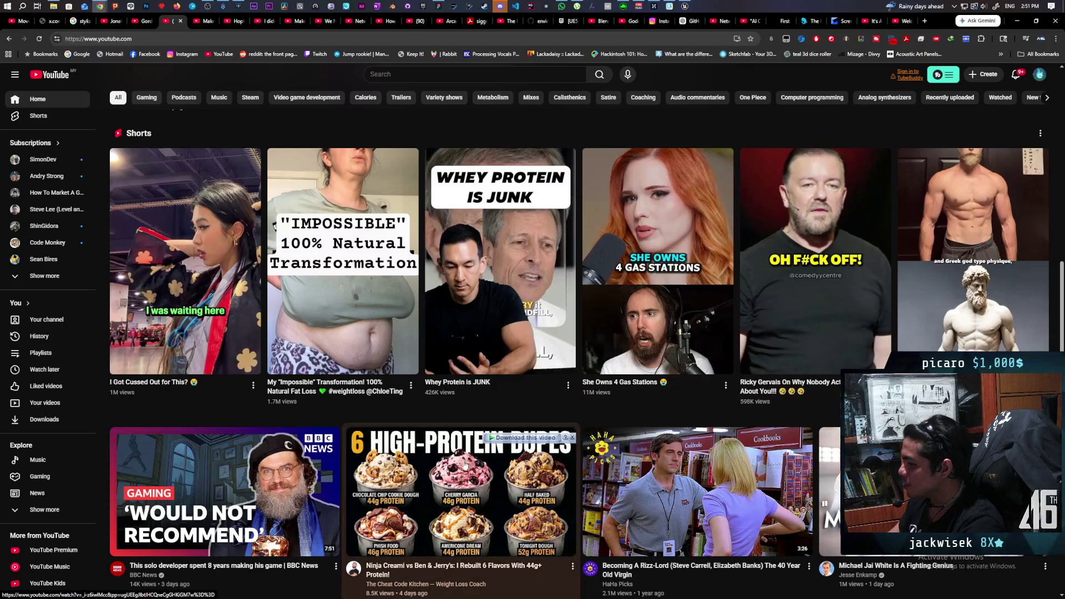
pyautogui.hotkey('alt', 'Tab')
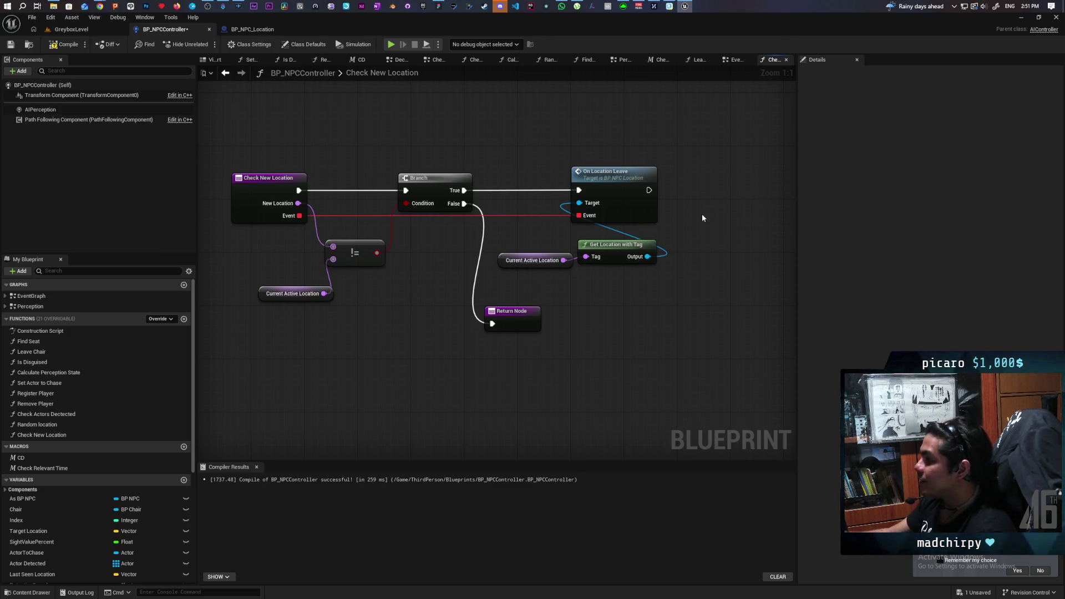
# Wire On Location Leave's Target to the tagged location and drag New Location toward the lower Return Node.
pyautogui.click(270, 192)
pyautogui.moveTo(548, 161); pyautogui.dragTo(635, 295)
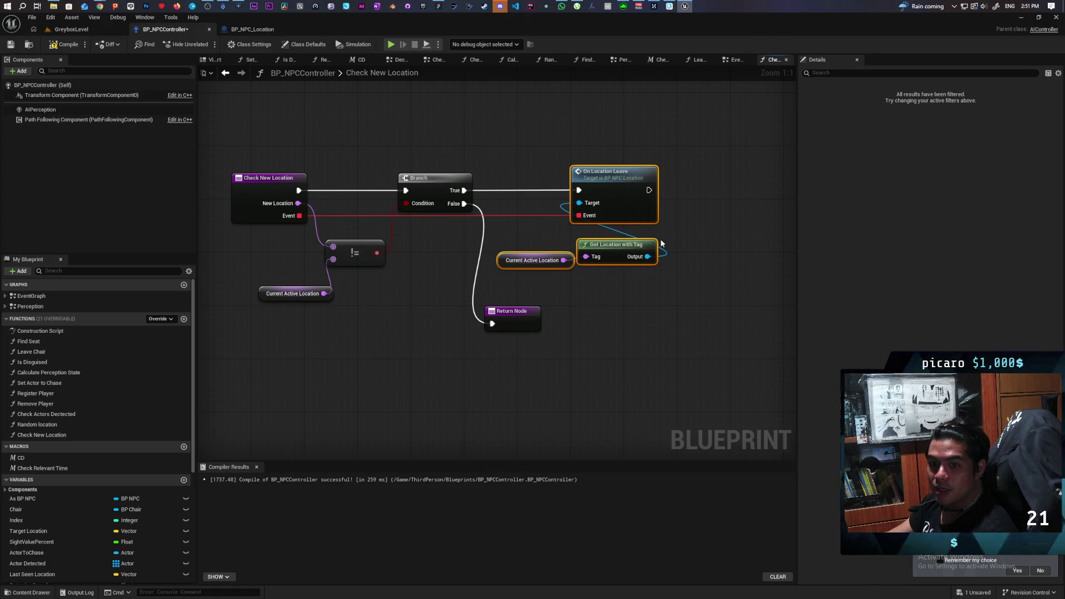
pyautogui.moveTo(663, 253); pyautogui.dragTo(649, 257)
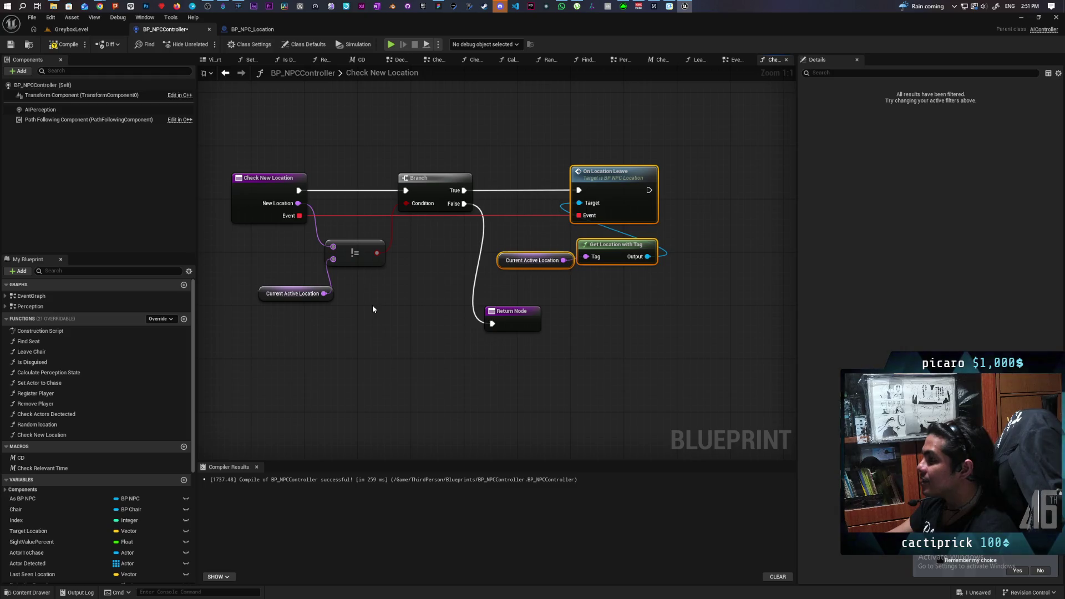
pyautogui.moveTo(298, 203)
pyautogui.mouseDown()
pyautogui.moveTo(406, 260)
pyautogui.moveTo(440, 332)
pyautogui.moveTo(518, 323)
pyautogui.mouseUp()
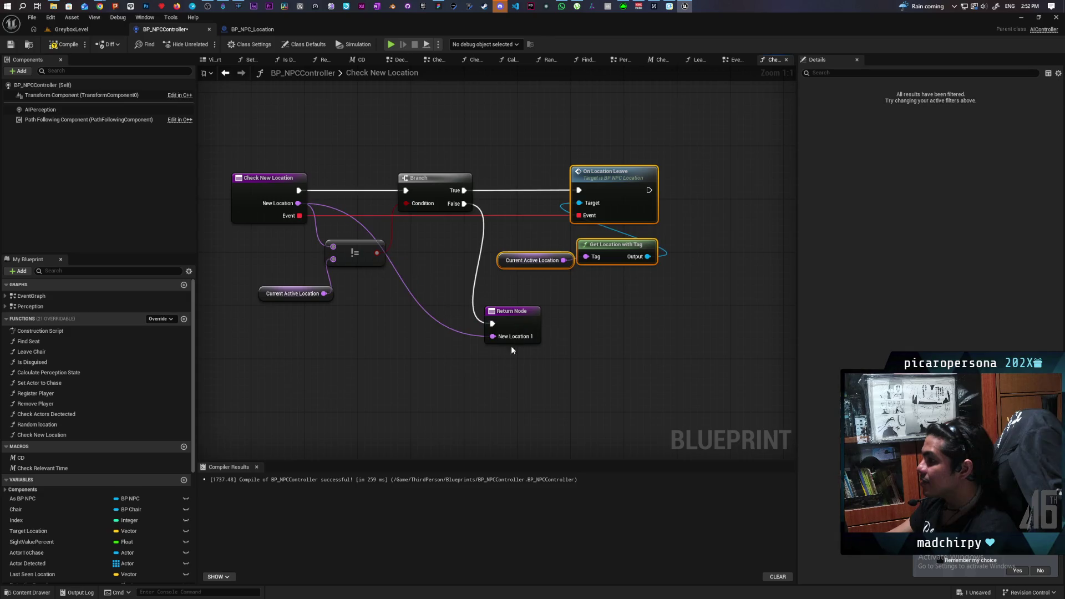
# Add New Location as a Return Node output and rename it from New Location1 to Location.
pyautogui.click(515, 318)
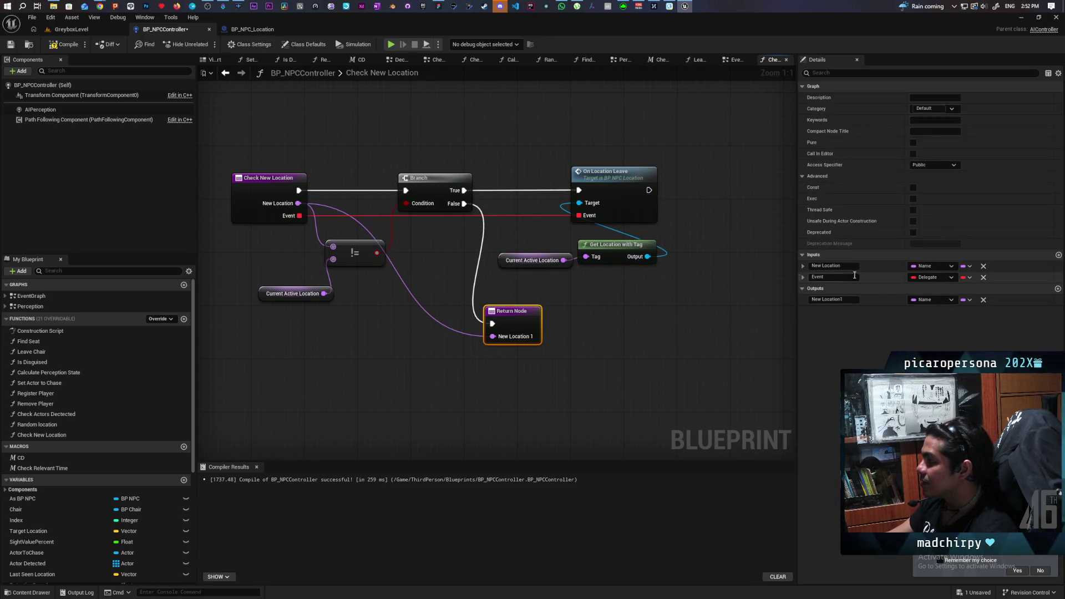
pyautogui.doubleClick(817, 299)
pyautogui.press('BackSpace')
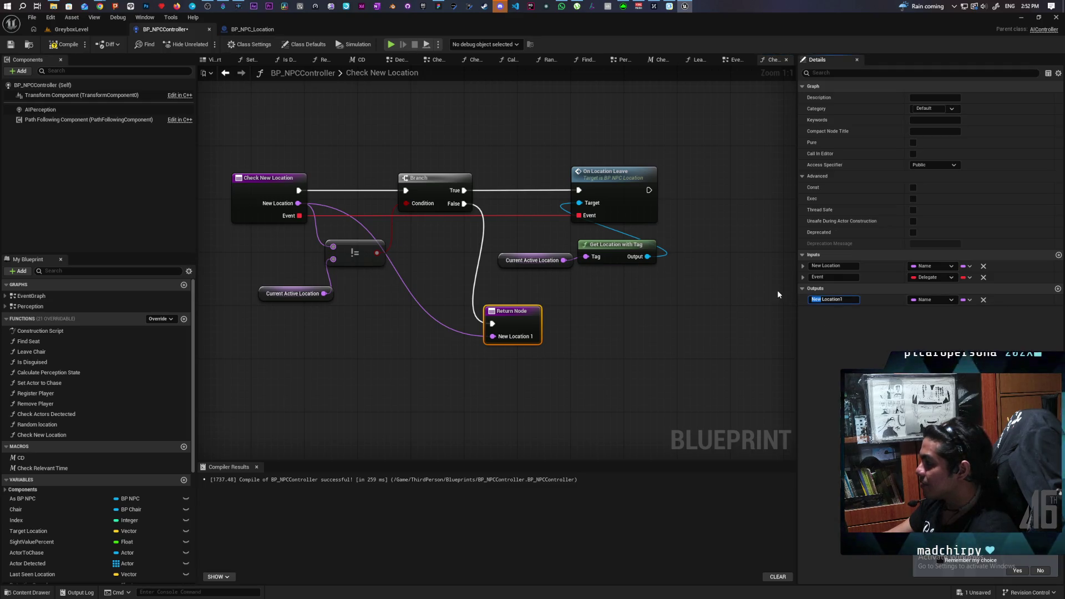
pyautogui.press('Right')
pyautogui.press('BackSpace')
pyautogui.click(640, 329)
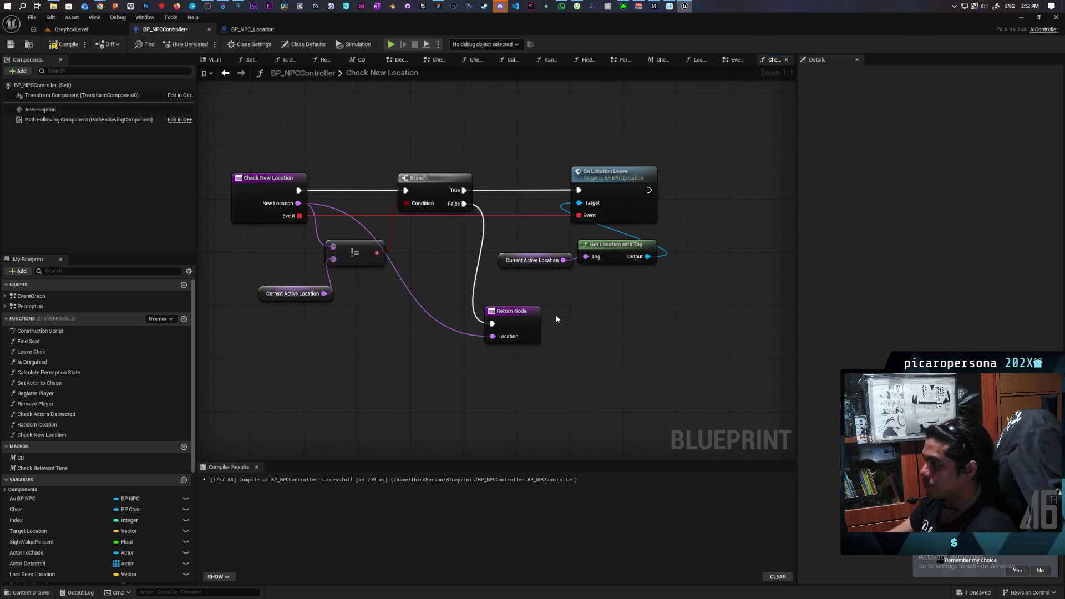
pyautogui.moveTo(555, 315); pyautogui.dragTo(487, 363)
# Duplicate the Return Node after On Location Leave, feed it New Location, then bring up Twitch chat.
pyautogui.hotkey('ctrl', 'c')
pyautogui.hotkey('ctrl', 'v')
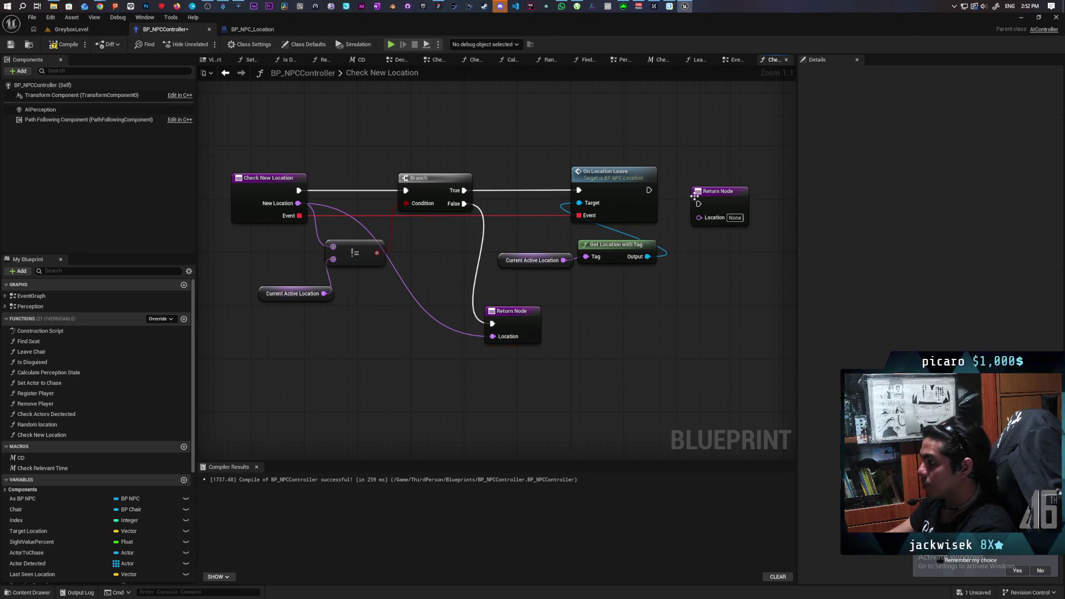
pyautogui.moveTo(648, 190); pyautogui.dragTo(692, 190)
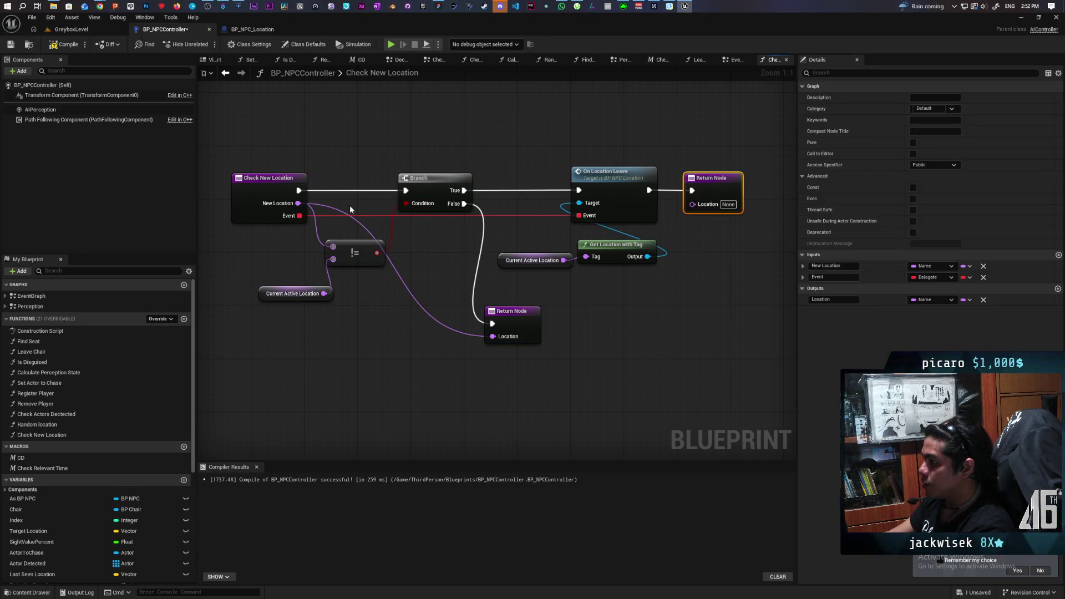
pyautogui.moveTo(298, 203); pyautogui.dragTo(693, 203)
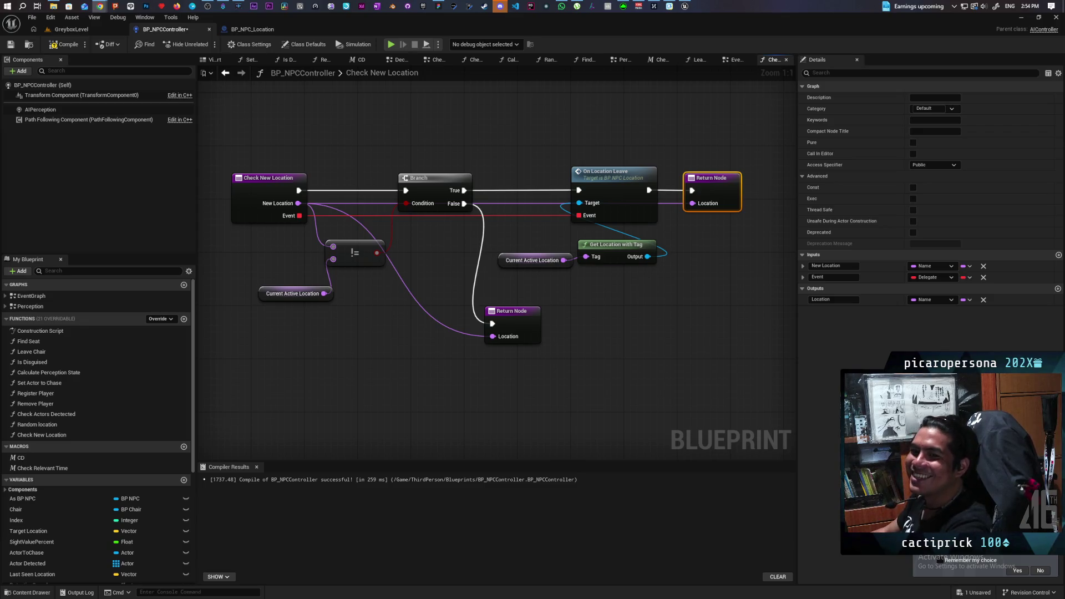
pyautogui.hotkey('alt', 'Tab')
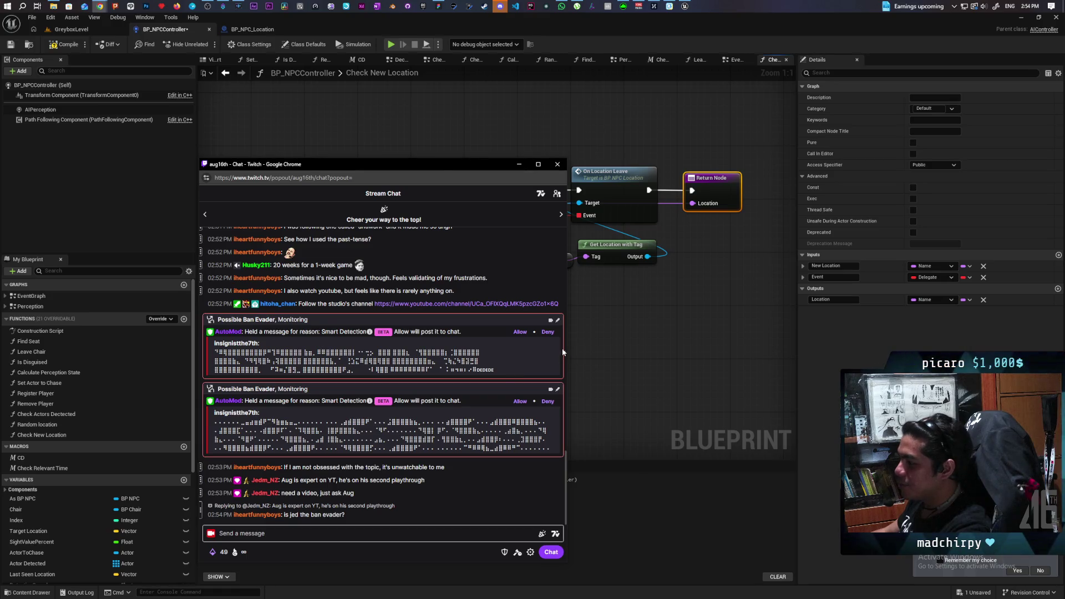
# Narrow the chat window and ban the flagged possible ban evader from their viewer card.
pyautogui.moveTo(567, 346)
pyautogui.mouseDown()
pyautogui.moveTo(386, 354)
pyautogui.moveTo(415, 357)
pyautogui.moveTo(399, 357)
pyautogui.moveTo(335, 350)
pyautogui.moveTo(492, 362)
pyautogui.moveTo(678, 352)
pyautogui.mouseUp()
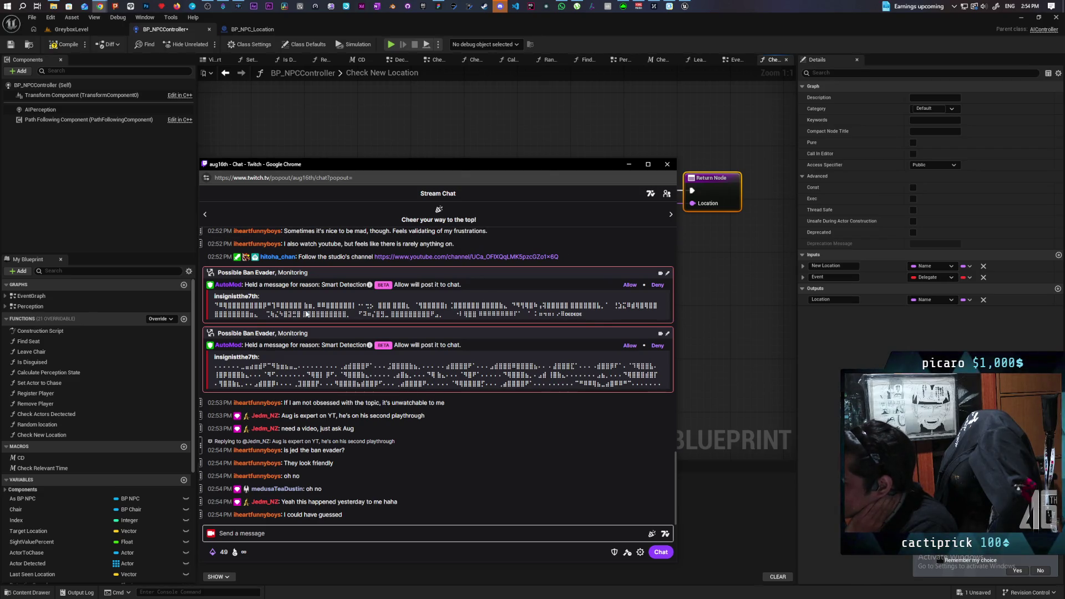
pyautogui.click(244, 357)
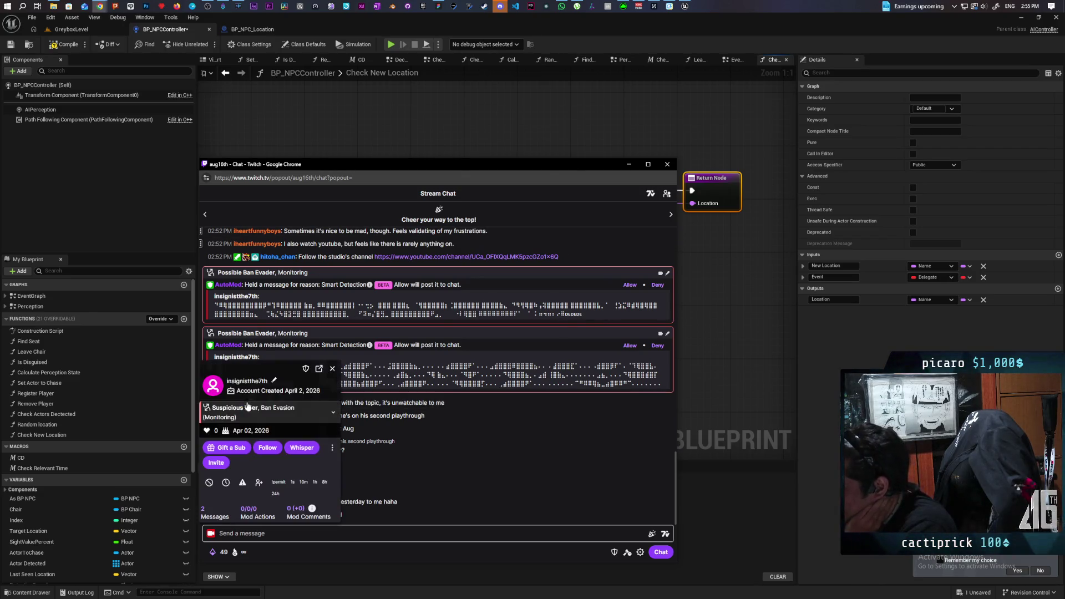
pyautogui.click(213, 484)
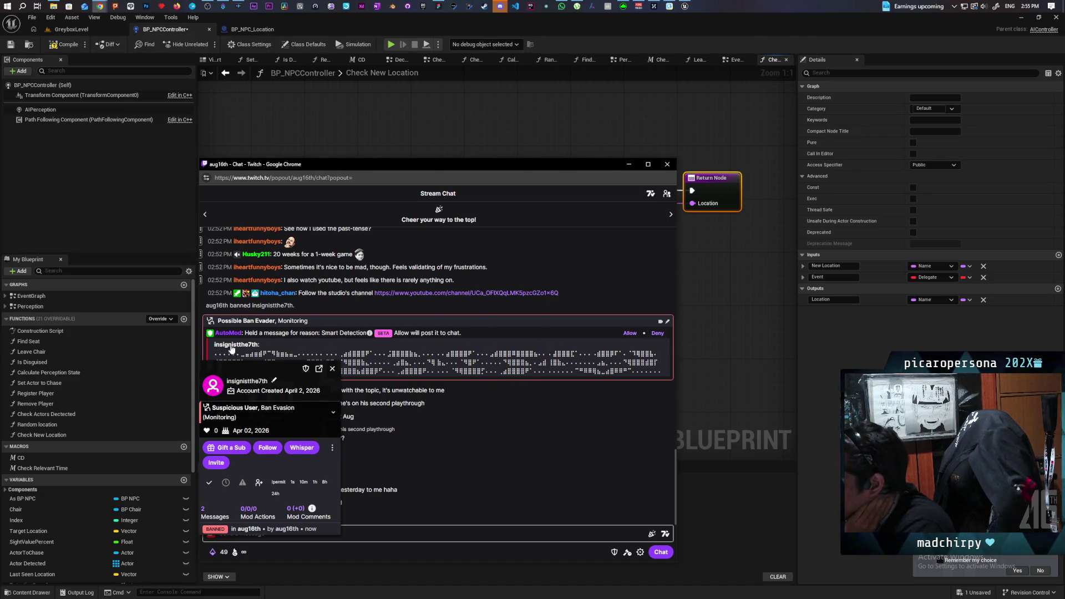
pyautogui.click(332, 370)
# Shrink the Twitch chat pop-out further and drag it completely out of view.
pyautogui.moveTo(437, 164)
pyautogui.mouseDown()
pyautogui.moveTo(0, 206)
pyautogui.moveTo(241, 247)
pyautogui.moveTo(326, 183)
pyautogui.mouseUp()
pyautogui.moveTo(563, 296); pyautogui.dragTo(444, 296)
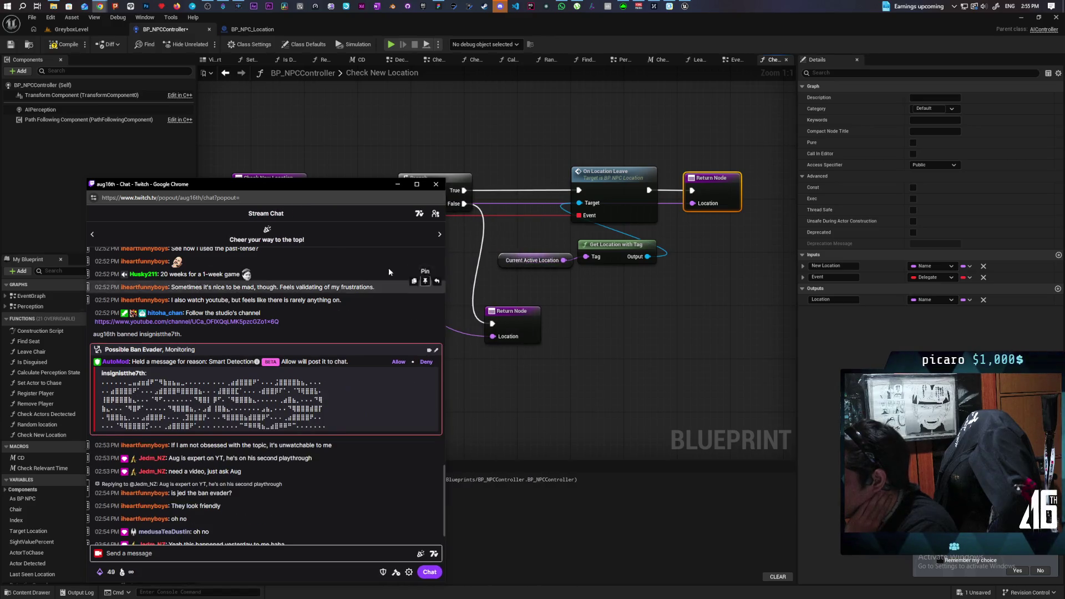
pyautogui.moveTo(301, 187); pyautogui.dragTo(0, 188)
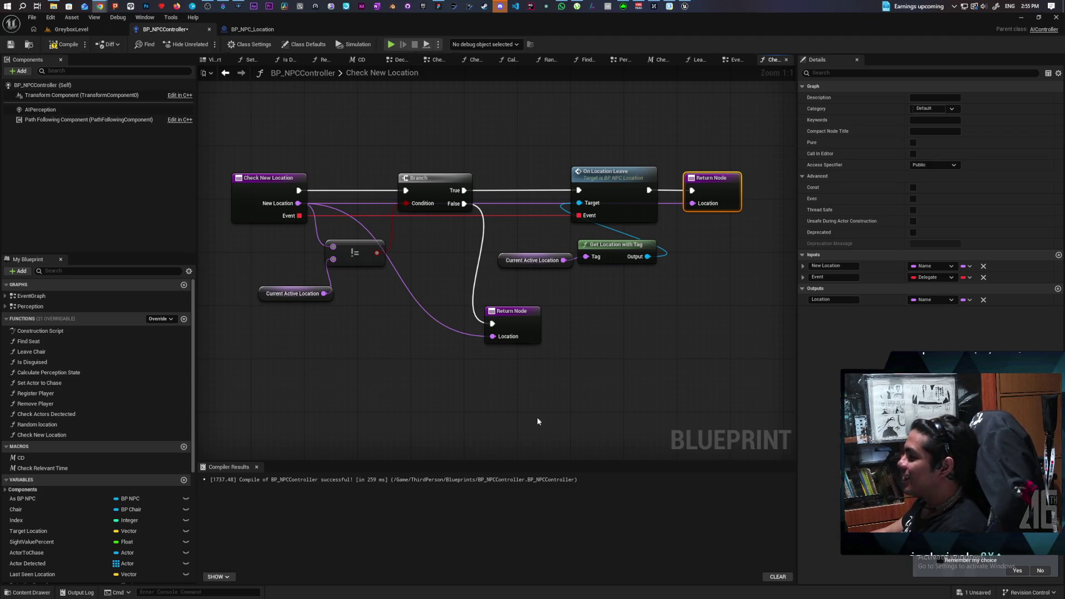
# Drag the != comparison result onto the Return Node to create a boolean Return Value output.
pyautogui.moveTo(562, 283)
pyautogui.mouseDown()
pyautogui.moveTo(533, 288)
pyautogui.moveTo(577, 274)
pyautogui.mouseUp()
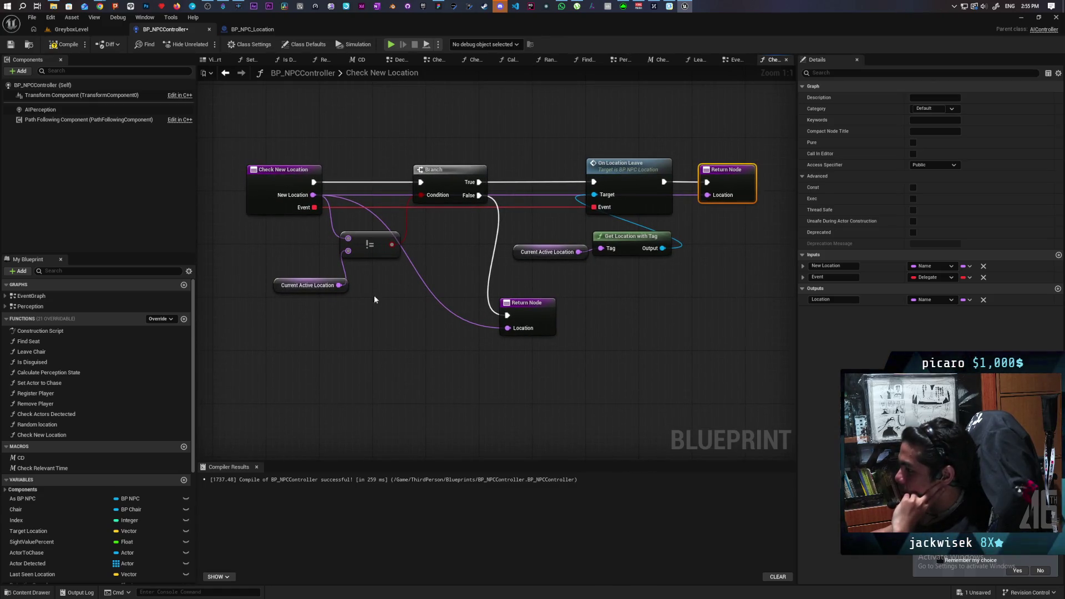
pyautogui.moveTo(327, 306); pyautogui.dragTo(387, 244)
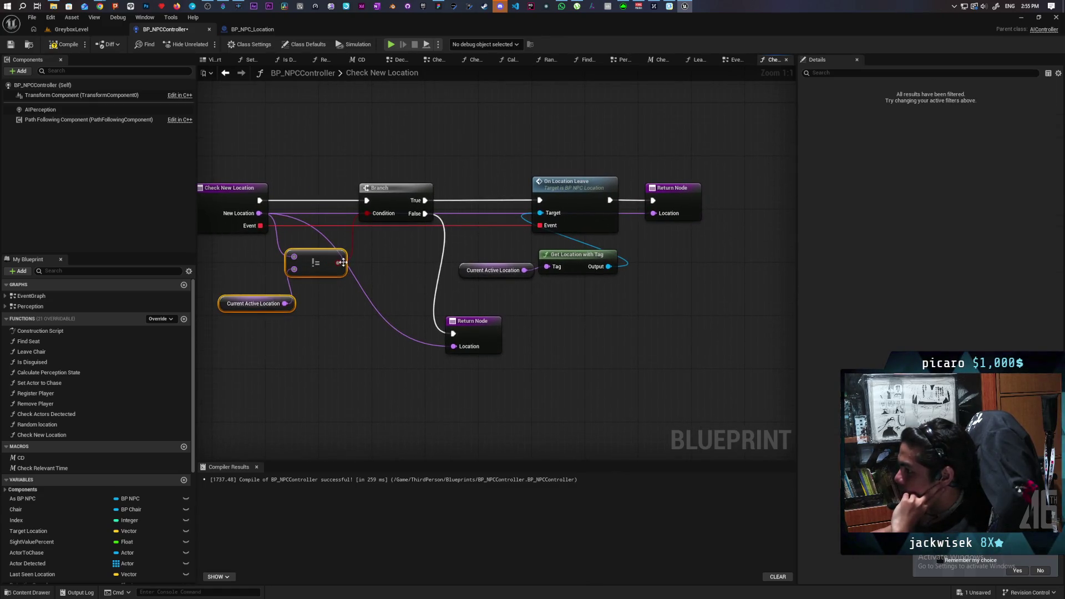
pyautogui.moveTo(339, 262)
pyautogui.mouseDown()
pyautogui.moveTo(665, 201)
pyautogui.moveTo(687, 212)
pyautogui.mouseUp()
pyautogui.moveTo(339, 262)
pyautogui.mouseDown()
pyautogui.moveTo(447, 362)
pyautogui.moveTo(464, 364)
pyautogui.moveTo(455, 360)
pyautogui.mouseUp()
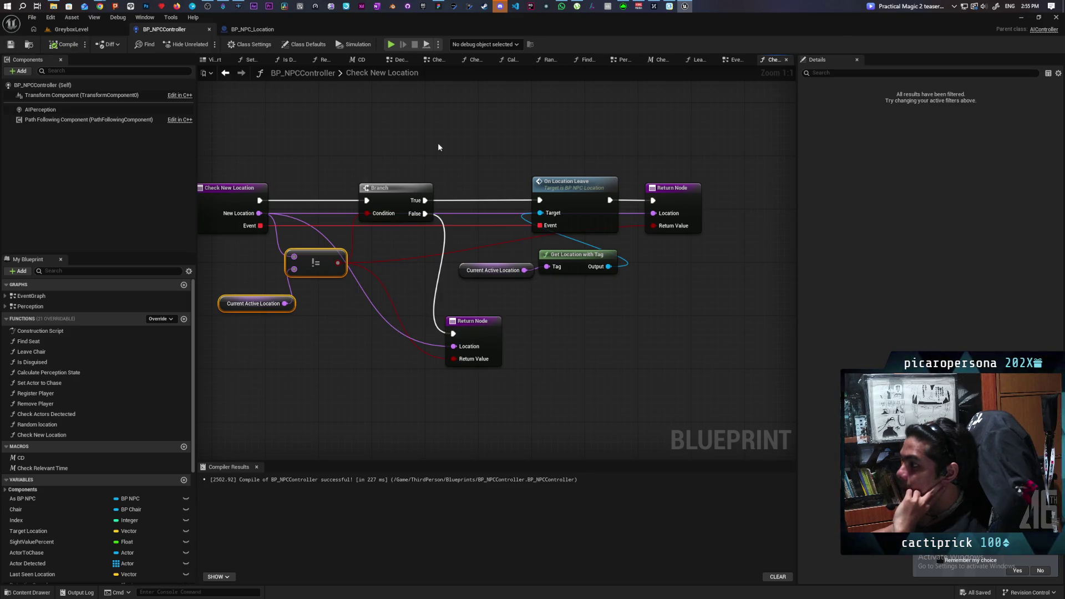
# Disconnect the comparison wires, make the True-path Return Value true, and compile.
pyautogui.keyDown('alt'); pyautogui.click(654, 226); pyautogui.keyUp('alt')
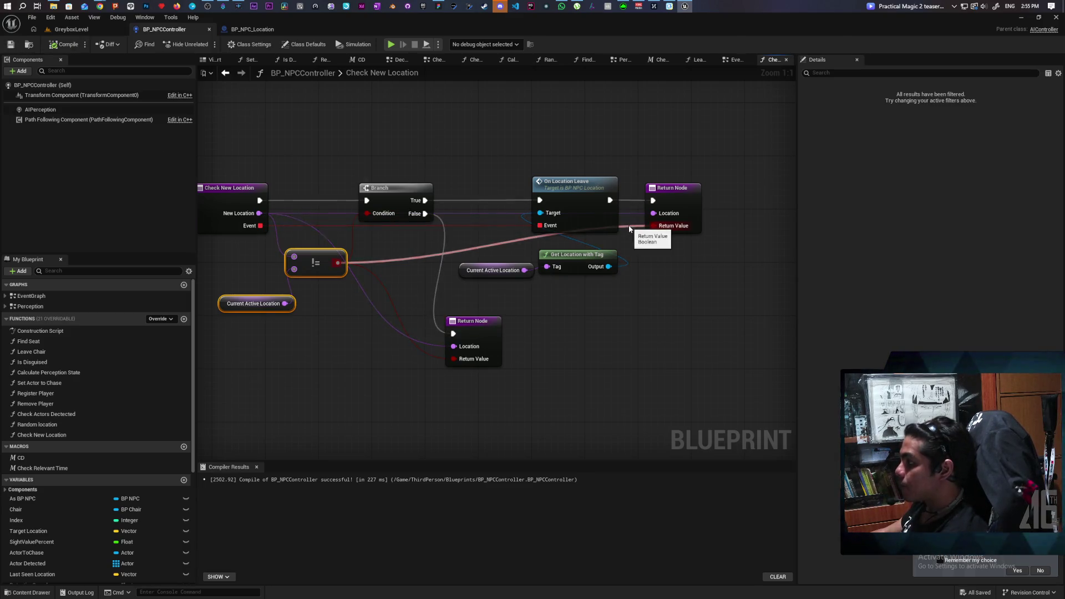
pyautogui.keyDown('alt'); pyautogui.click(454, 359); pyautogui.keyUp('alt')
pyautogui.click(695, 226)
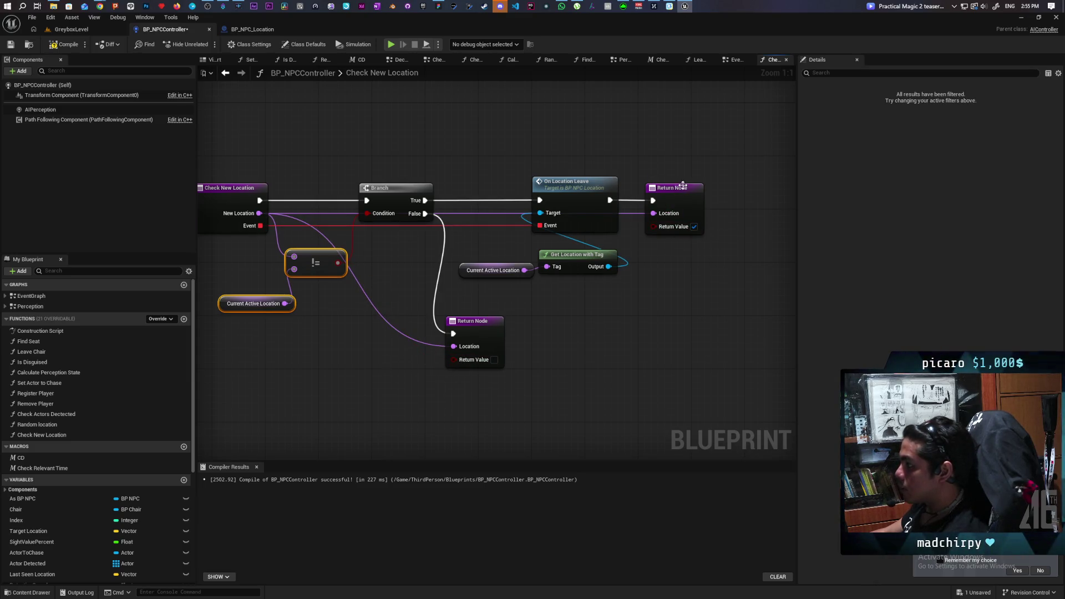
pyautogui.moveTo(550, 162); pyautogui.dragTo(718, 248)
pyautogui.moveTo(768, 148); pyautogui.dragTo(392, 225)
pyautogui.click(596, 340)
pyautogui.click(64, 44)
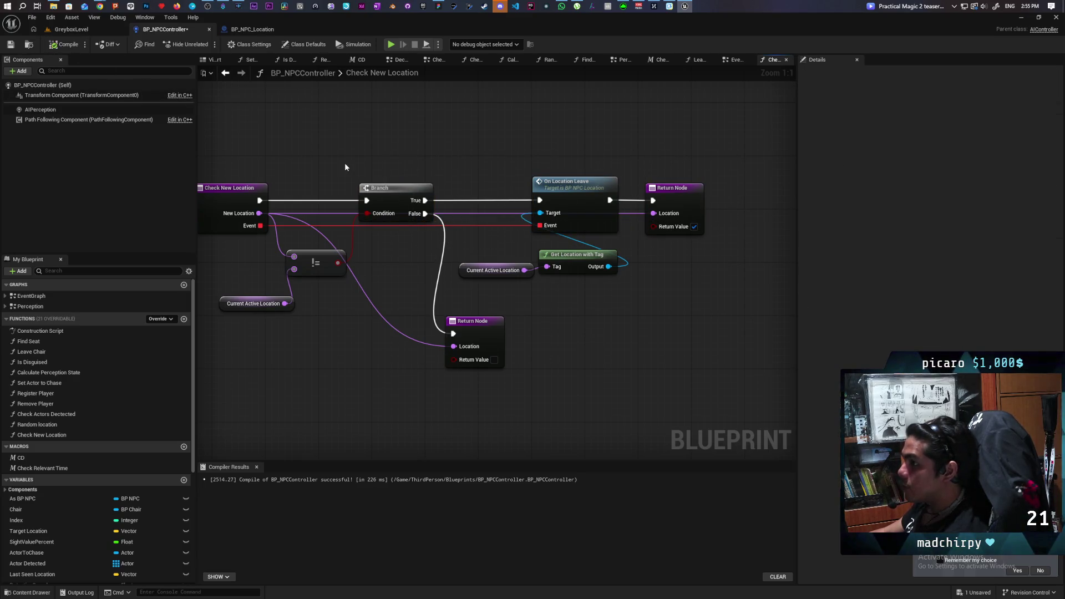
# Save, then wire Check New Location's Return Value into a Branch condition in the EventGraph.
pyautogui.click(225, 73)
pyautogui.hotkey('ctrl', 's')
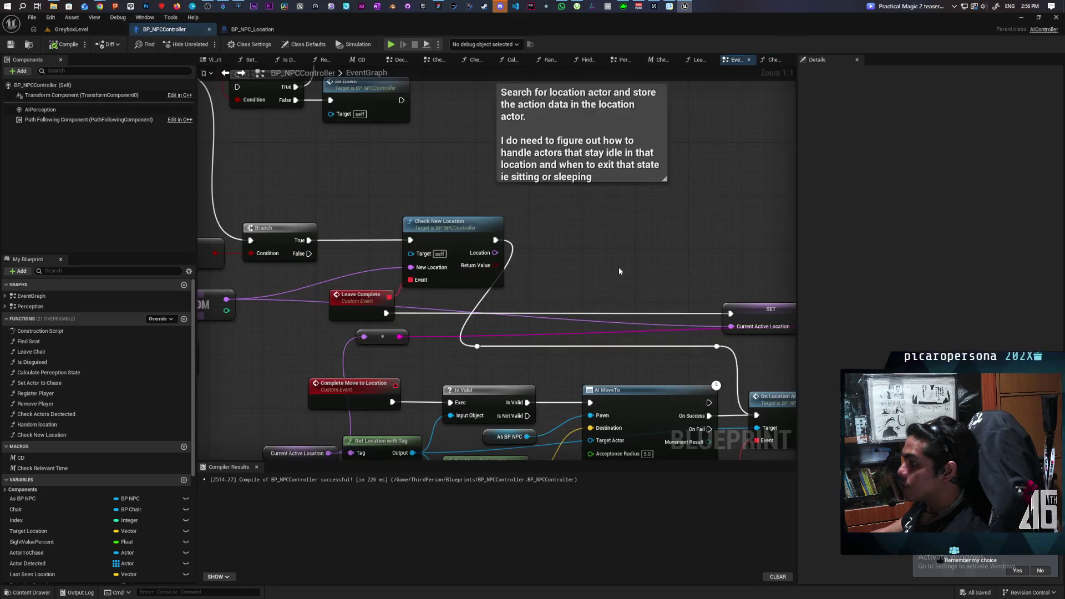
pyautogui.click(464, 178)
pyautogui.moveTo(442, 182)
pyautogui.mouseDown()
pyautogui.moveTo(470, 195)
pyautogui.moveTo(505, 175)
pyautogui.moveTo(499, 181)
pyautogui.mouseUp()
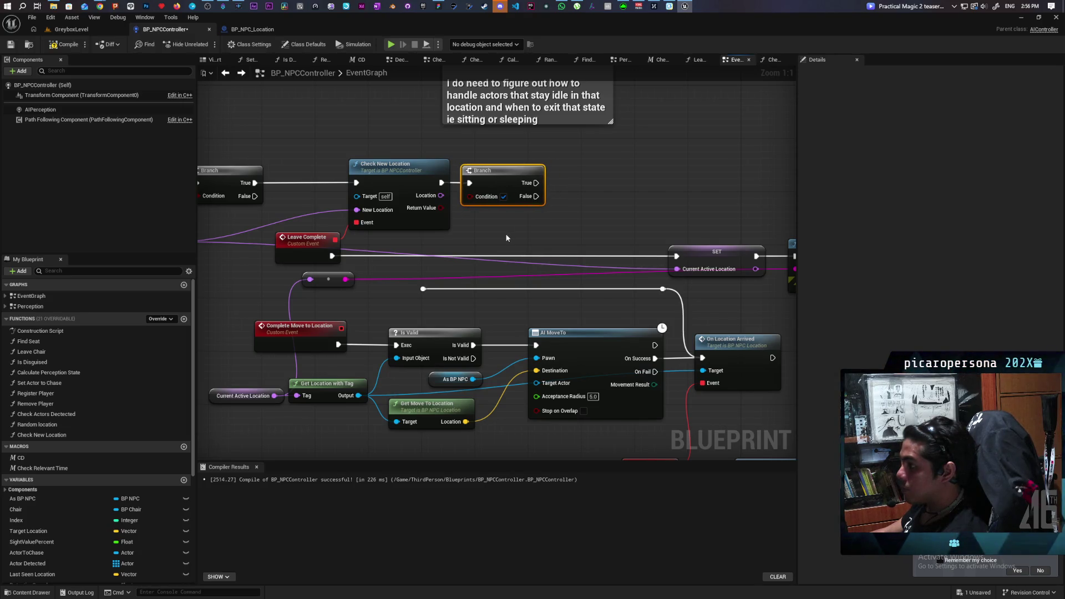
pyautogui.moveTo(495, 233)
pyautogui.mouseDown()
pyautogui.moveTo(587, 226)
pyautogui.moveTo(509, 247)
pyautogui.moveTo(516, 208)
pyautogui.moveTo(505, 177)
pyautogui.moveTo(381, 262)
pyautogui.mouseUp()
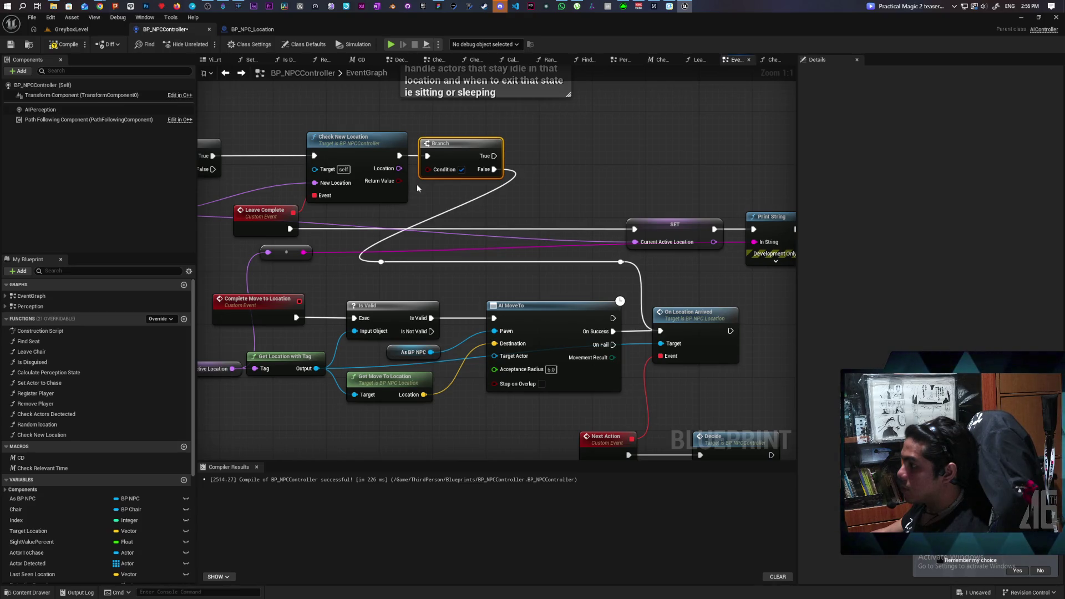
pyautogui.moveTo(399, 181)
pyautogui.mouseDown()
pyautogui.moveTo(435, 179)
pyautogui.moveTo(428, 169)
pyautogui.mouseUp()
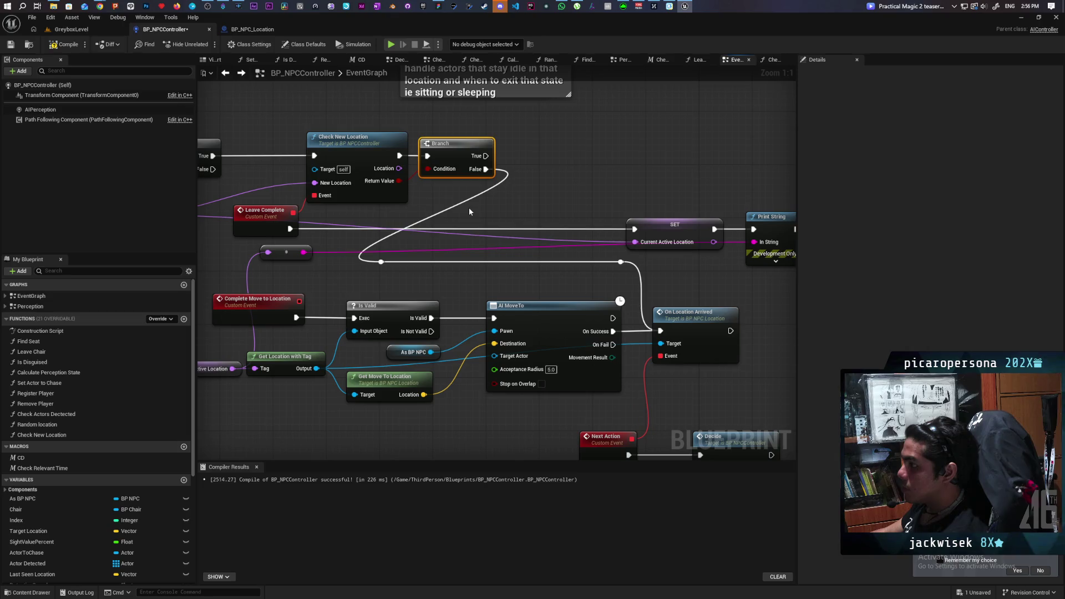
# Route Check New Location's Location output to set Current Active Location.
pyautogui.moveTo(469, 211); pyautogui.dragTo(540, 211)
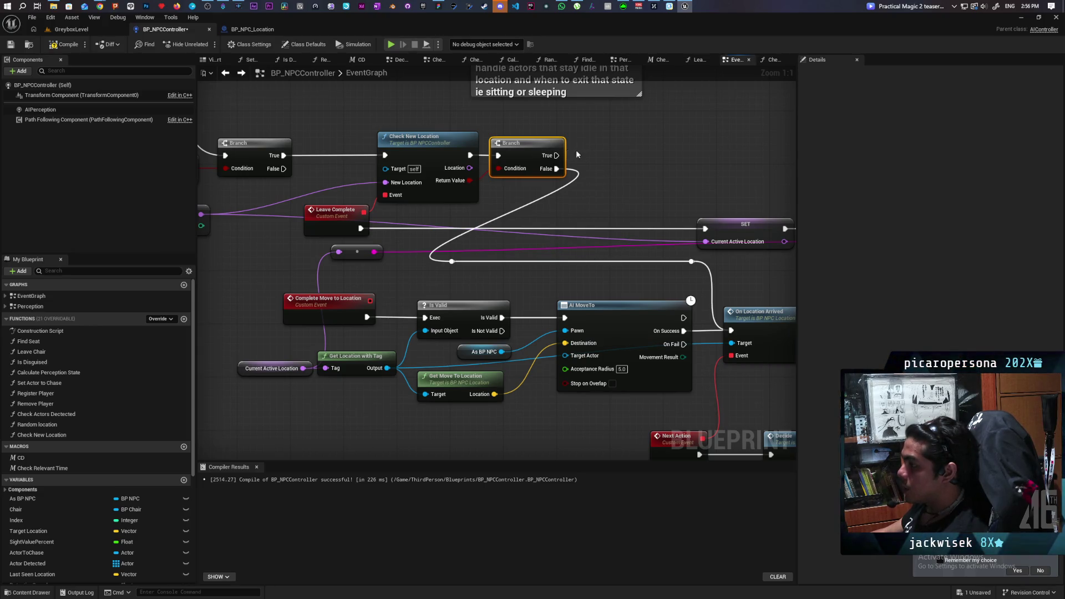
pyautogui.moveTo(550, 163)
pyautogui.mouseDown()
pyautogui.moveTo(461, 171)
pyautogui.moveTo(570, 167)
pyautogui.mouseUp()
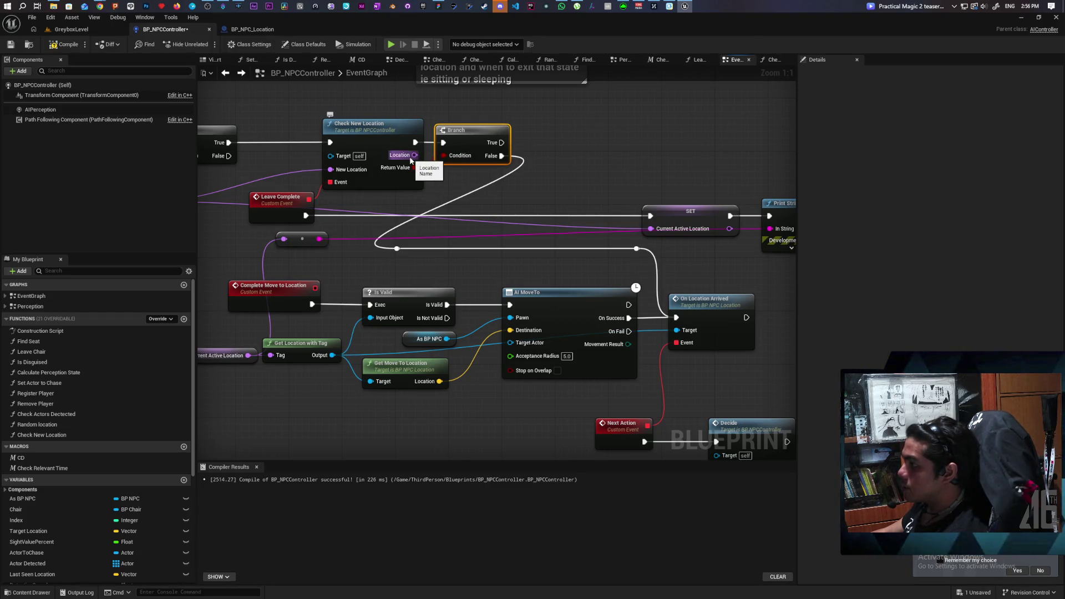
pyautogui.moveTo(411, 159); pyautogui.dragTo(651, 228)
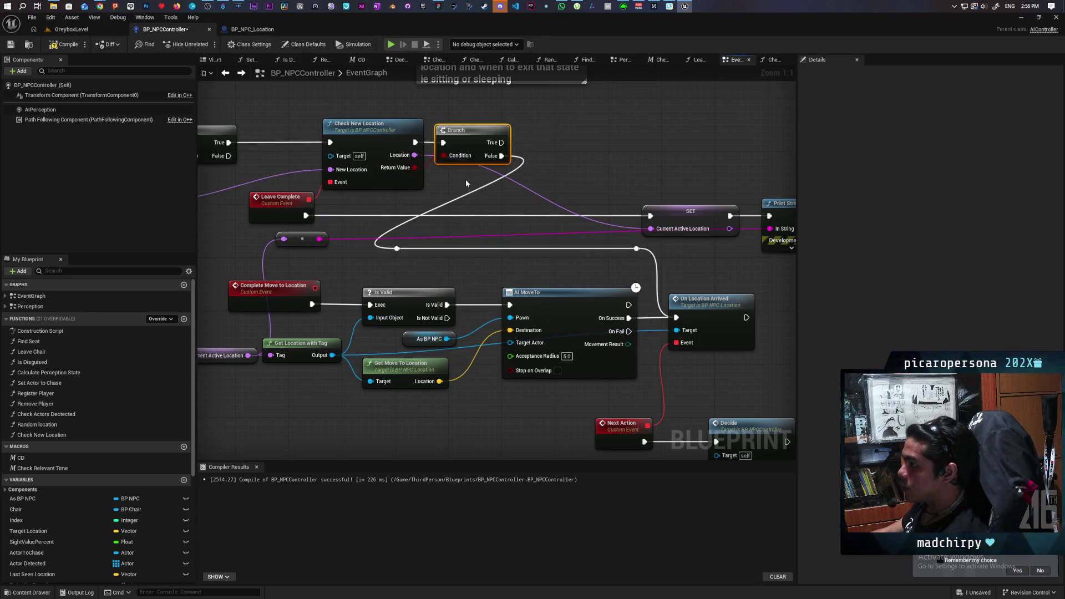
pyautogui.scroll(-3, 567, 193)
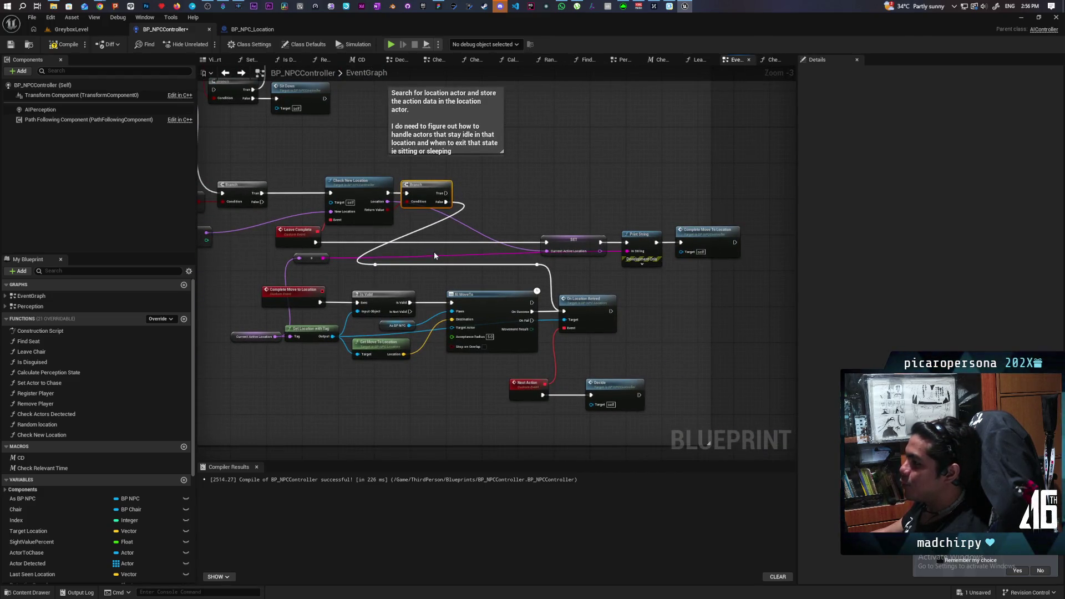
pyautogui.scroll(3, 405, 236)
# Review the Check New Location node's inputs and outputs alongside the Print String and Decide nodes.
pyautogui.moveTo(405, 236)
pyautogui.mouseDown()
pyautogui.moveTo(518, 204)
pyautogui.moveTo(322, 114)
pyautogui.mouseUp()
pyautogui.moveTo(790, 347); pyautogui.dragTo(640, 235)
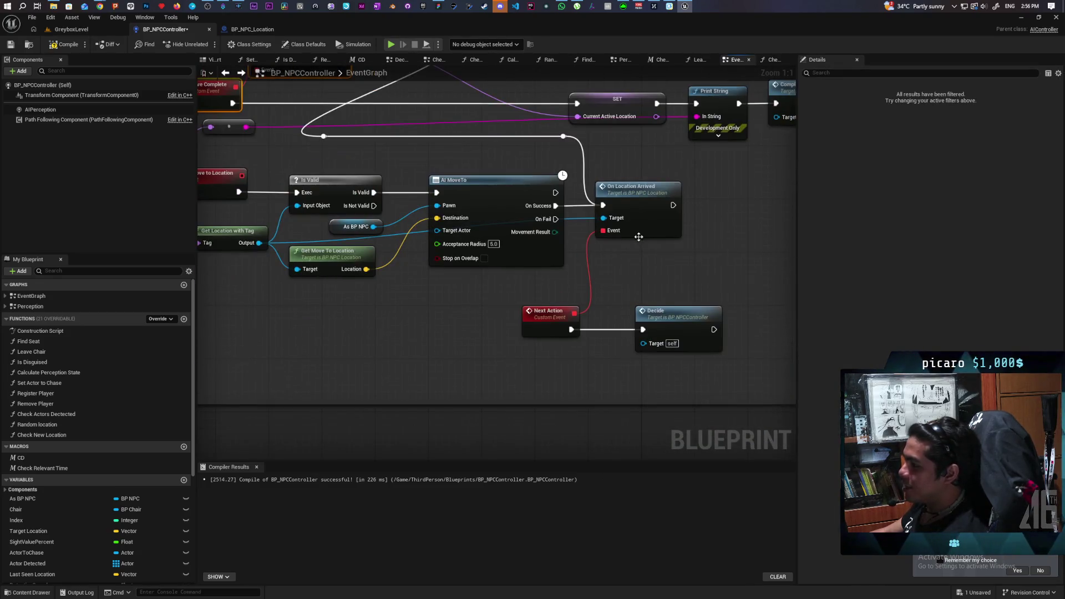
pyautogui.moveTo(395, 269)
pyautogui.mouseDown()
pyautogui.moveTo(520, 291)
pyautogui.moveTo(537, 380)
pyautogui.mouseUp()
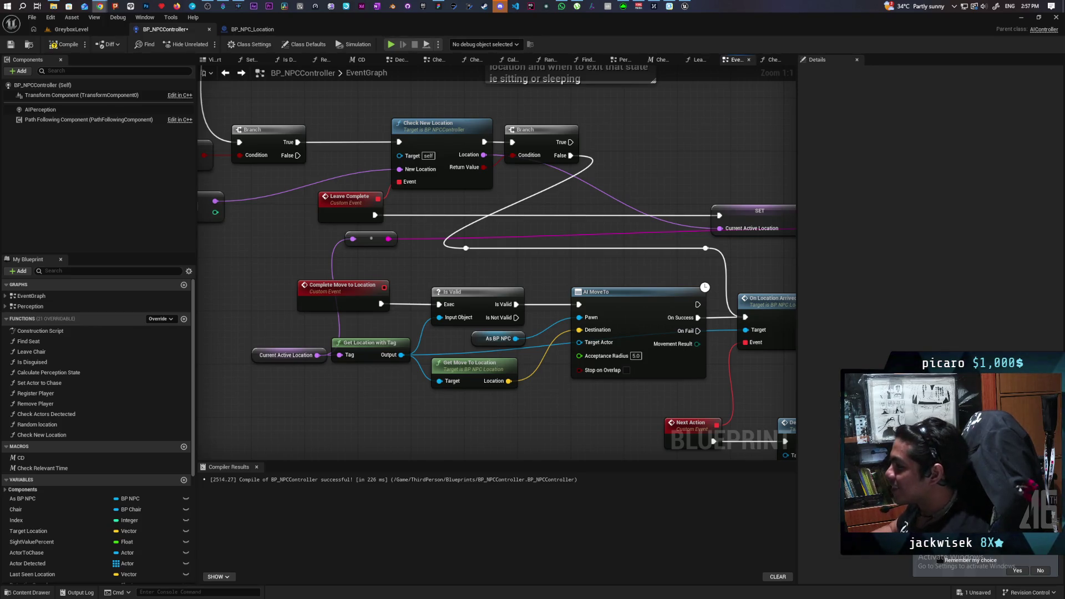
pyautogui.moveTo(480, 243)
pyautogui.mouseDown()
pyautogui.moveTo(397, 282)
pyautogui.moveTo(311, 280)
pyautogui.moveTo(461, 288)
pyautogui.moveTo(446, 300)
pyautogui.mouseUp()
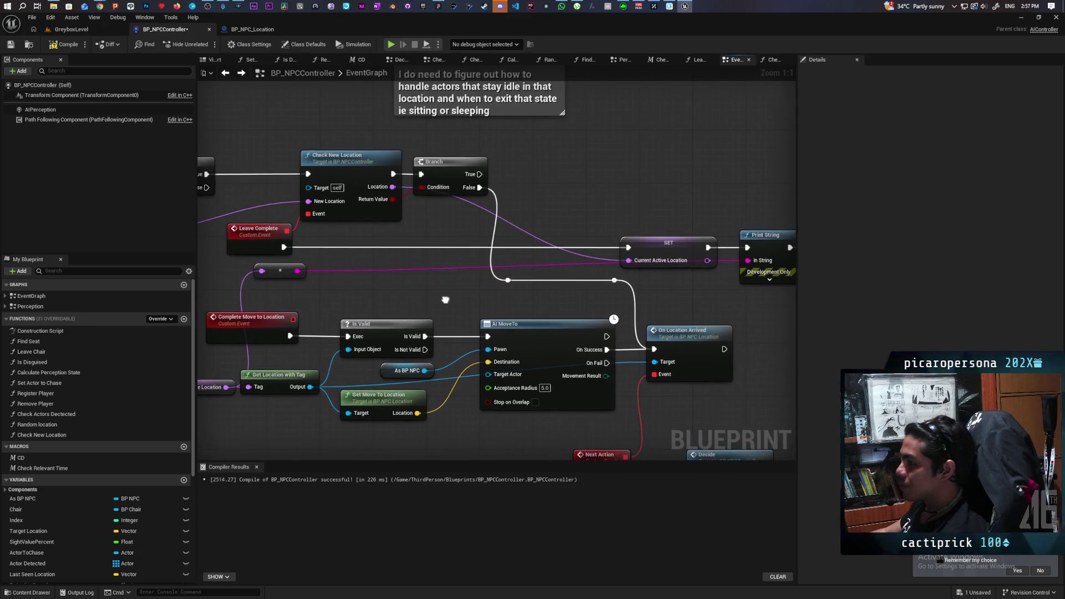
pyautogui.moveTo(396, 247)
pyautogui.mouseDown()
pyautogui.moveTo(341, 227)
pyautogui.moveTo(435, 217)
pyautogui.mouseUp()
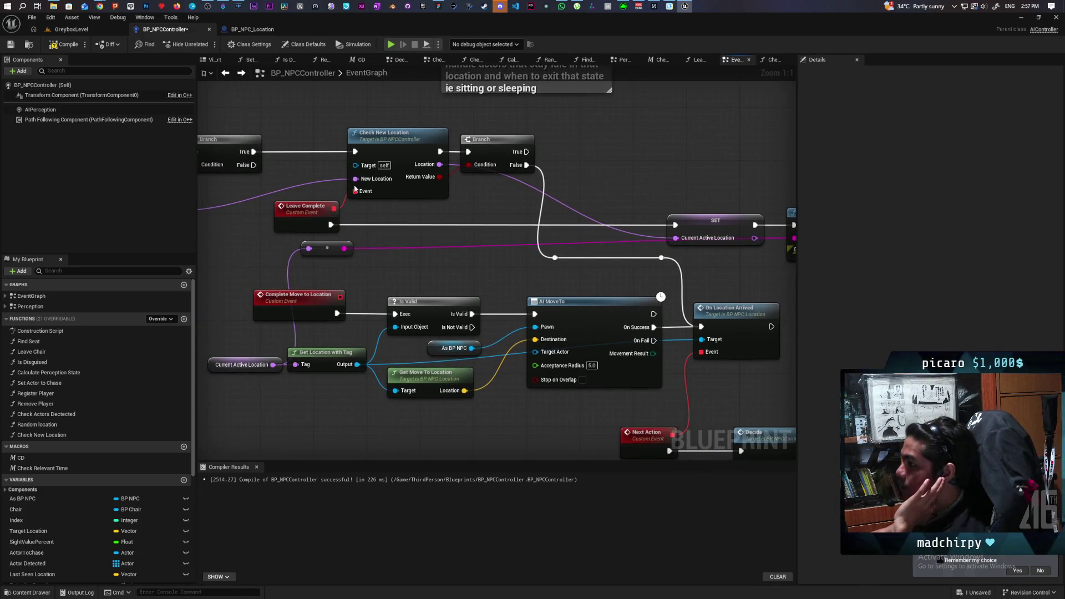
pyautogui.click(404, 188)
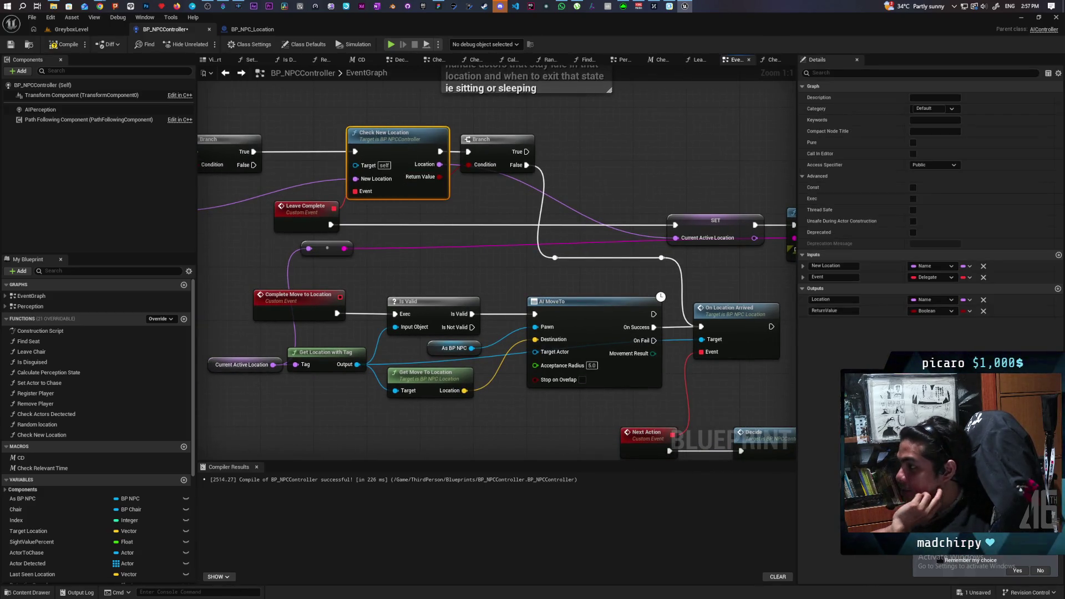
pyautogui.moveTo(424, 211); pyautogui.dragTo(422, 188)
# Inspect the Leave Complete event node and compile the controller blueprint.
pyautogui.click(316, 192)
pyautogui.moveTo(493, 194); pyautogui.dragTo(359, 178)
pyautogui.moveTo(492, 174); pyautogui.dragTo(505, 182)
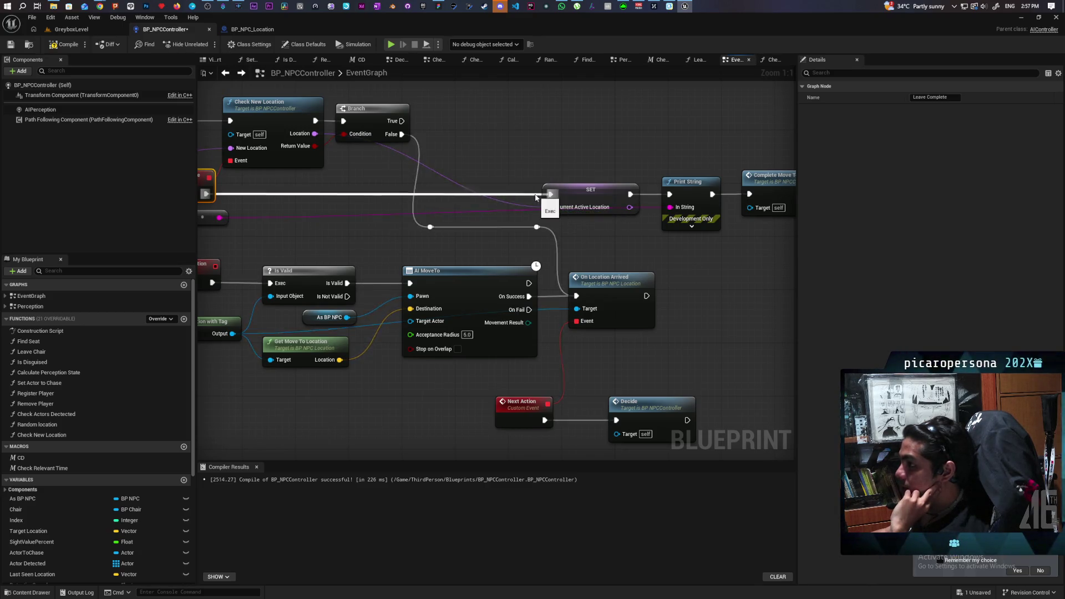
pyautogui.moveTo(353, 179); pyautogui.dragTo(418, 188)
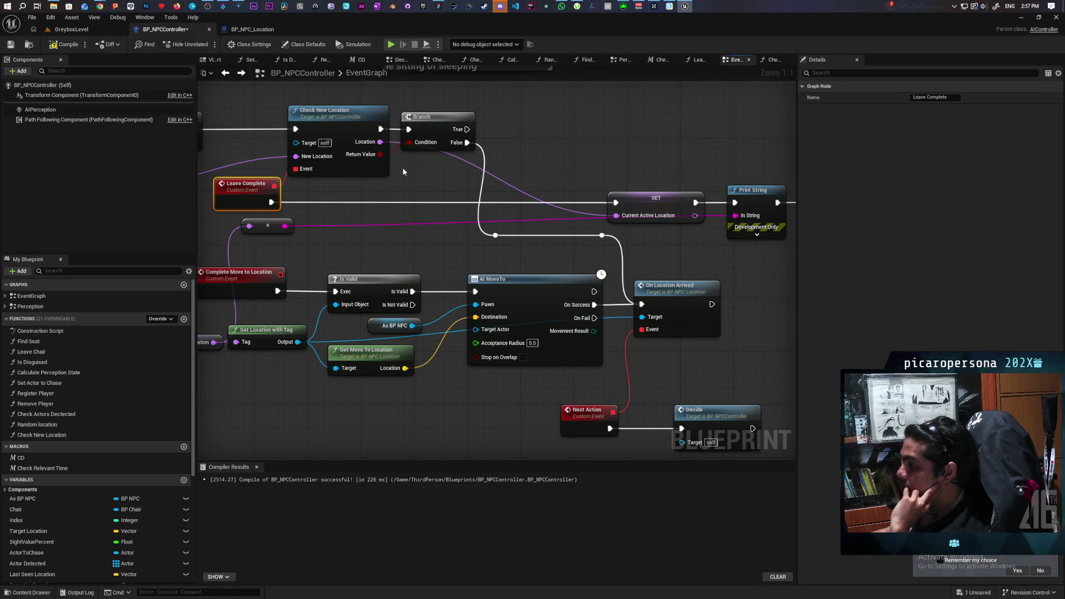
pyautogui.moveTo(403, 172)
pyautogui.mouseDown()
pyautogui.moveTo(480, 197)
pyautogui.moveTo(480, 213)
pyautogui.moveTo(467, 208)
pyautogui.mouseUp()
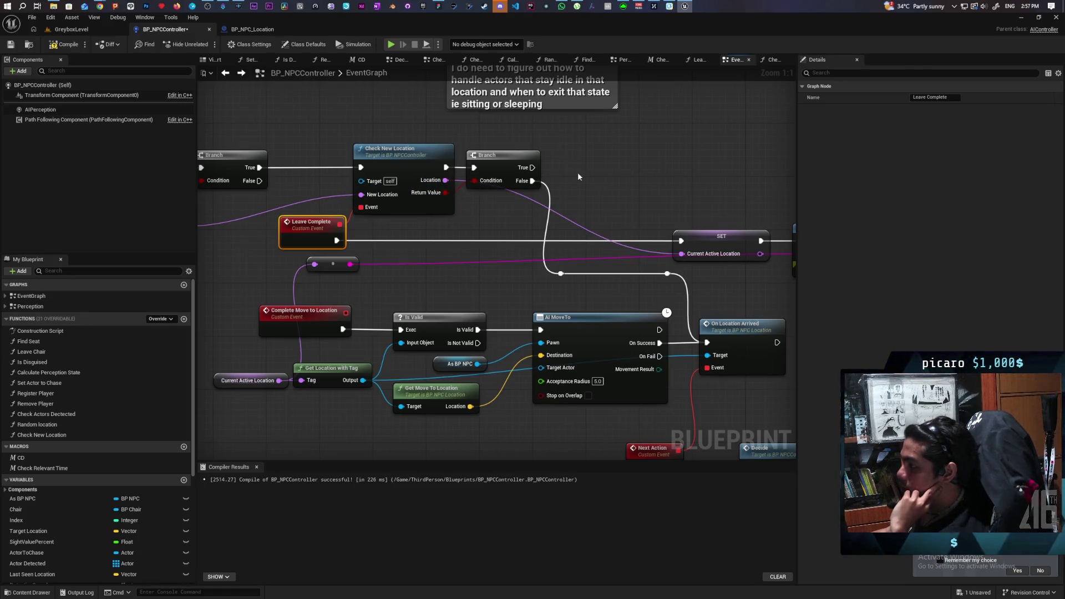
pyautogui.moveTo(565, 171)
pyautogui.mouseDown()
pyautogui.moveTo(512, 147)
pyautogui.moveTo(499, 161)
pyautogui.moveTo(591, 185)
pyautogui.mouseUp()
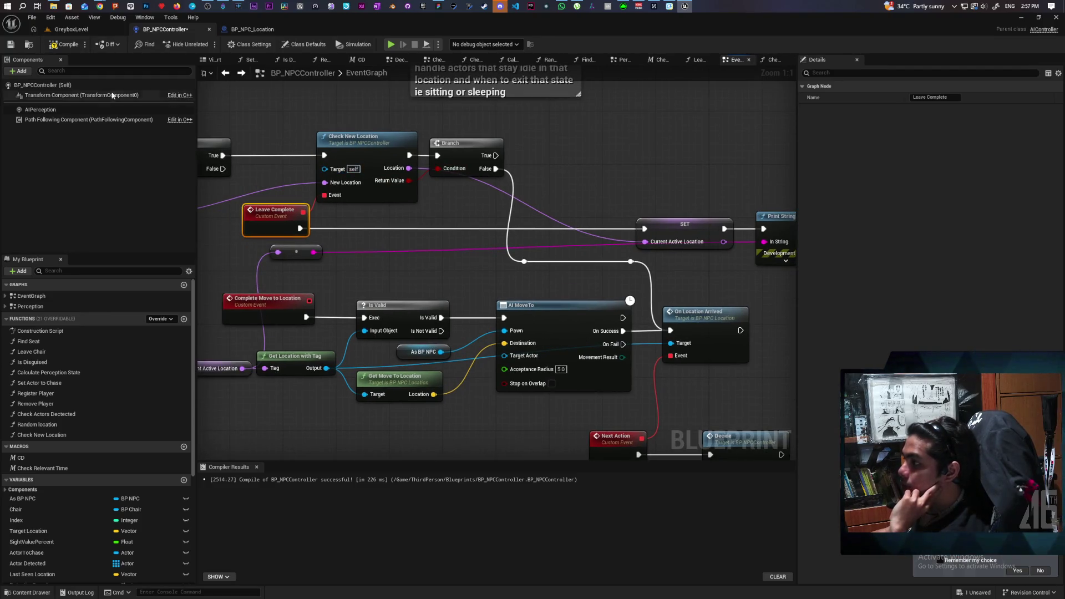
pyautogui.click(65, 44)
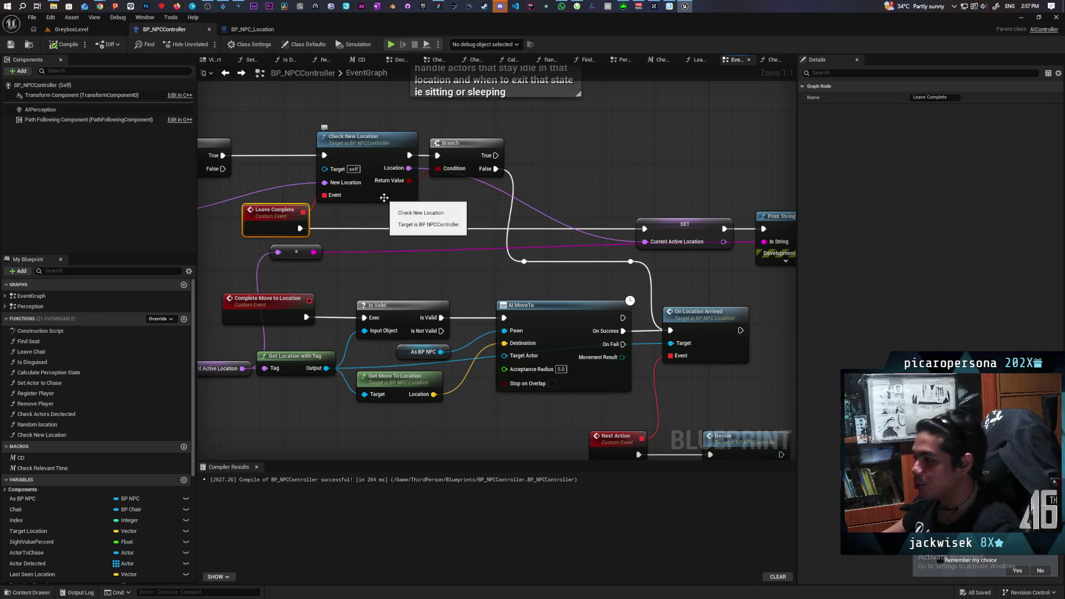
# Nudge the RANDOM node up-left and open the Check New Location function graph.
pyautogui.moveTo(269, 175); pyautogui.dragTo(554, 164)
pyautogui.moveTo(400, 205); pyautogui.dragTo(382, 197)
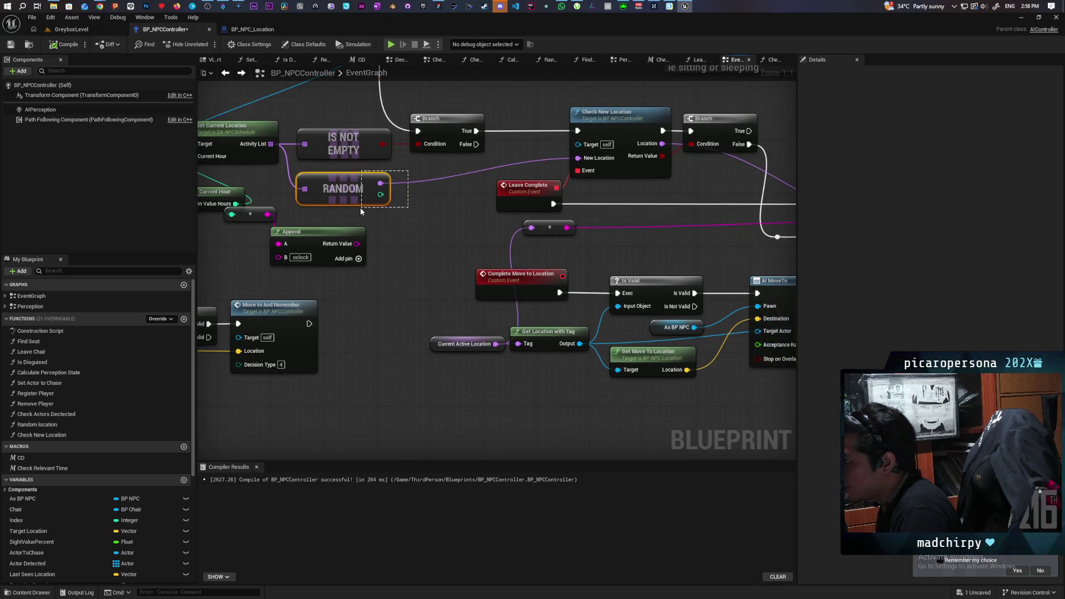
pyautogui.moveTo(491, 112); pyautogui.dragTo(555, 176)
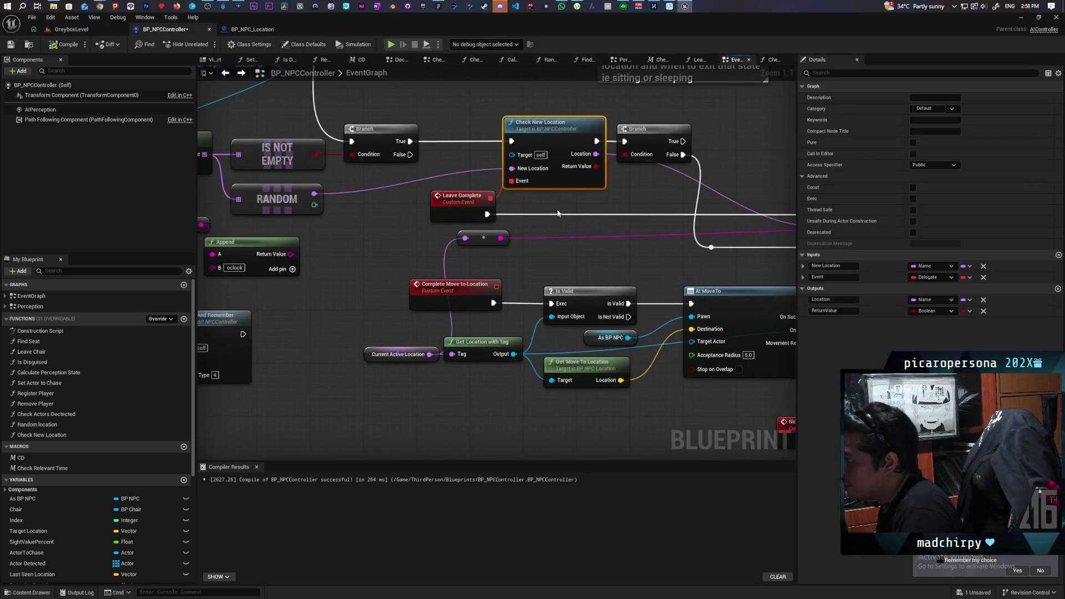
pyautogui.doubleClick(540, 132)
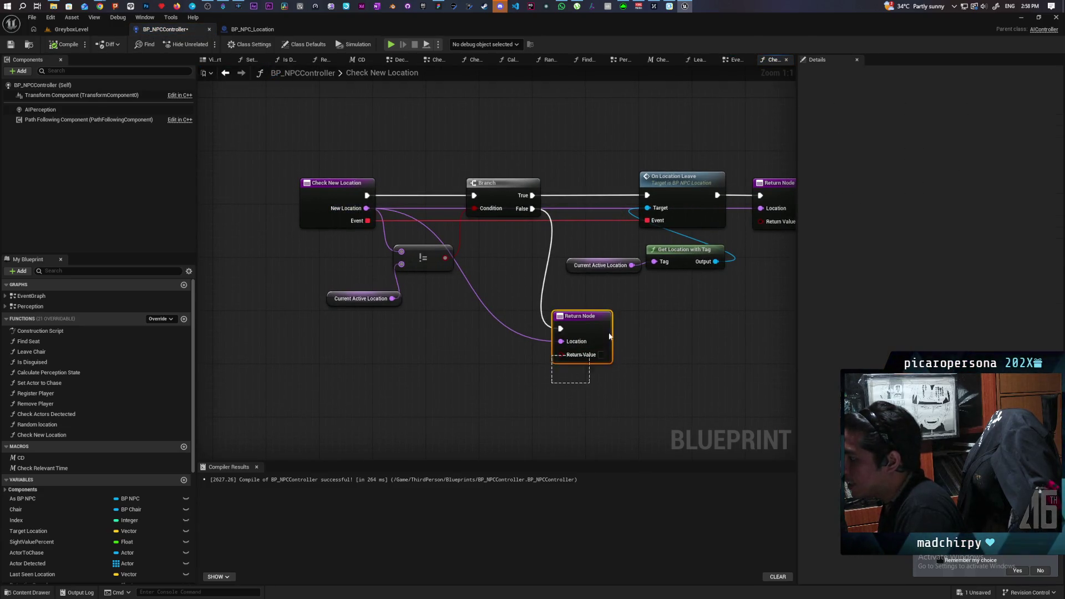
# Inspect the function's two Return Nodes, the != comparison and the On Location Leave node.
pyautogui.click(606, 341)
pyautogui.click(715, 194)
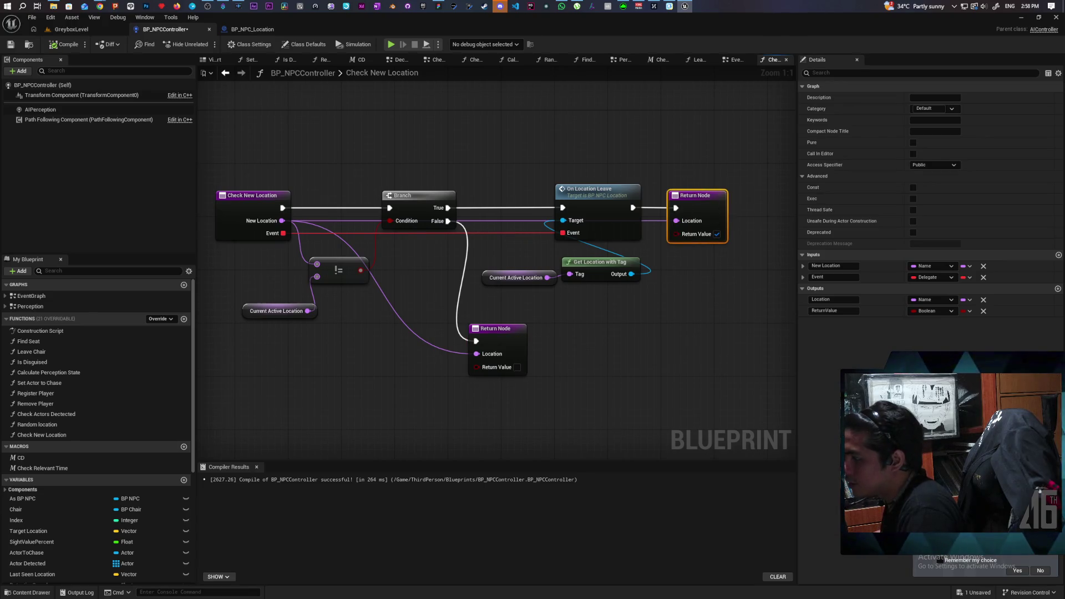
pyautogui.moveTo(507, 239); pyautogui.dragTo(623, 228)
pyautogui.moveTo(518, 161); pyautogui.dragTo(551, 257)
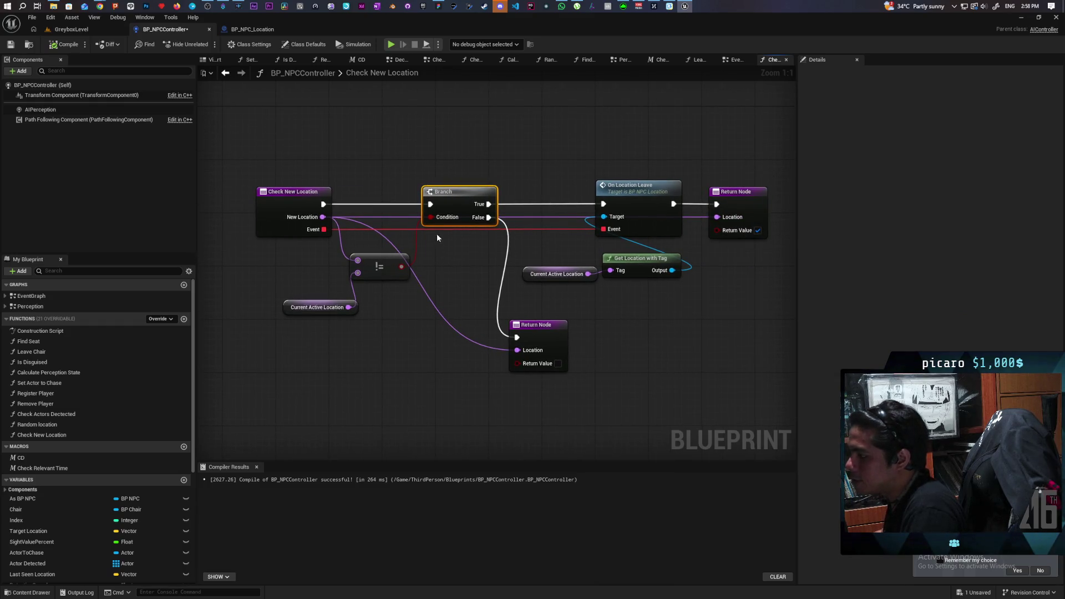
pyautogui.moveTo(473, 270); pyautogui.dragTo(306, 327)
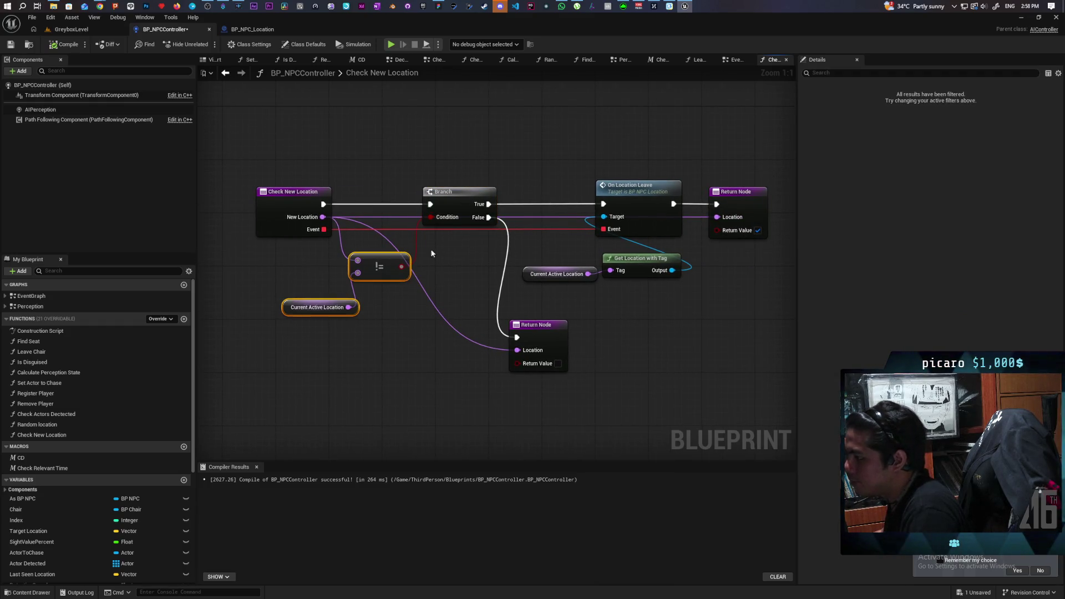
pyautogui.click(461, 159)
pyautogui.moveTo(593, 159)
pyautogui.mouseDown()
pyautogui.moveTo(621, 226)
pyautogui.moveTo(611, 234)
pyautogui.mouseUp()
pyautogui.moveTo(573, 162); pyautogui.dragTo(633, 268)
pyautogui.click(599, 219)
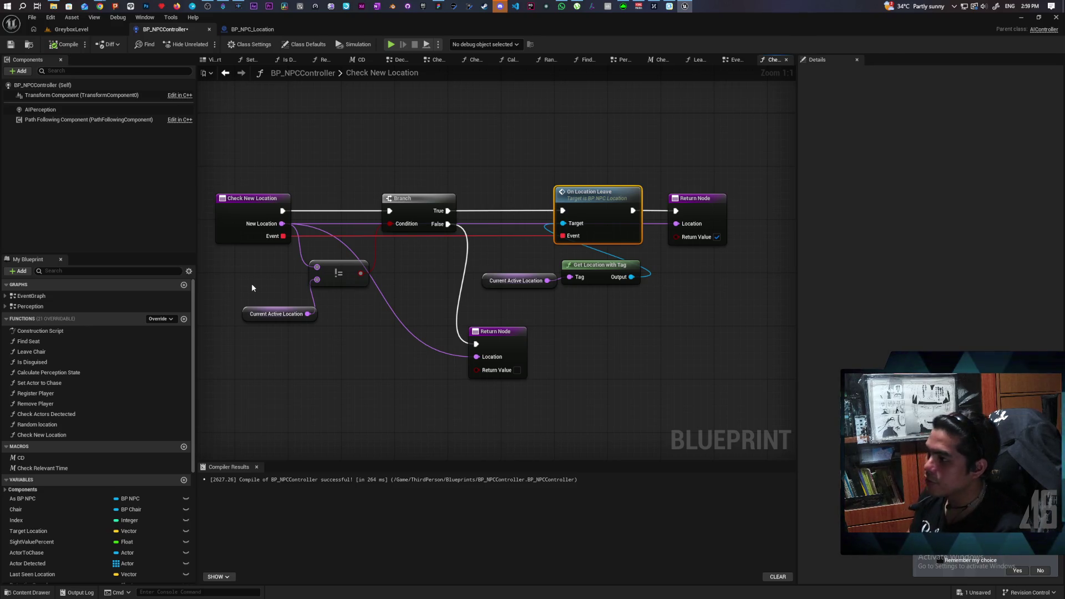
pyautogui.click(226, 74)
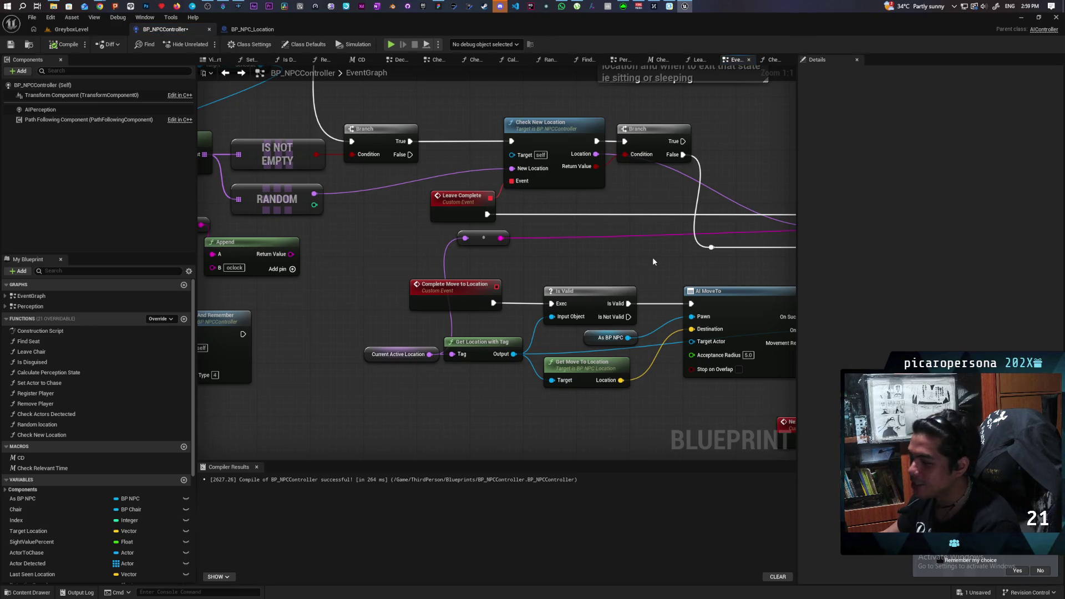
pyautogui.moveTo(326, 225)
pyautogui.mouseDown()
pyautogui.moveTo(411, 321)
pyautogui.moveTo(438, 330)
pyautogui.mouseUp()
pyautogui.click(438, 330)
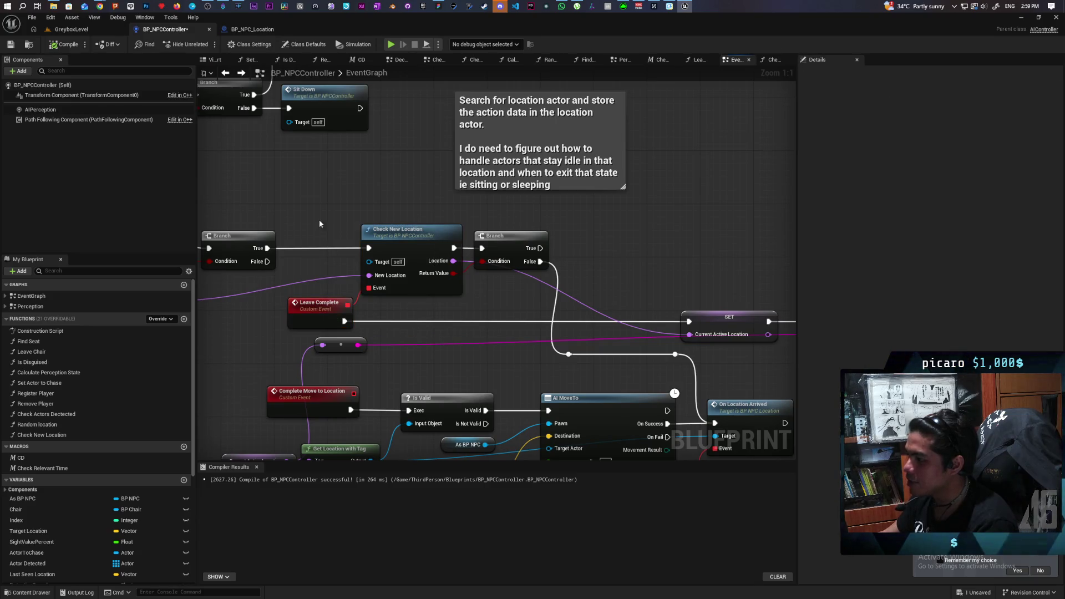
pyautogui.moveTo(432, 298); pyautogui.dragTo(482, 298)
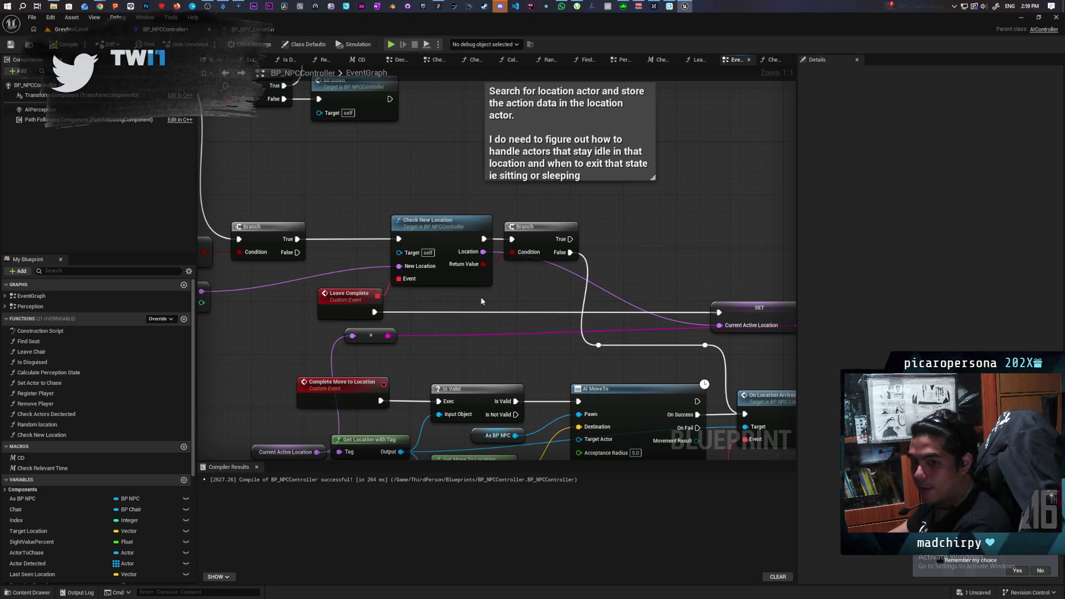
pyautogui.doubleClick(469, 240)
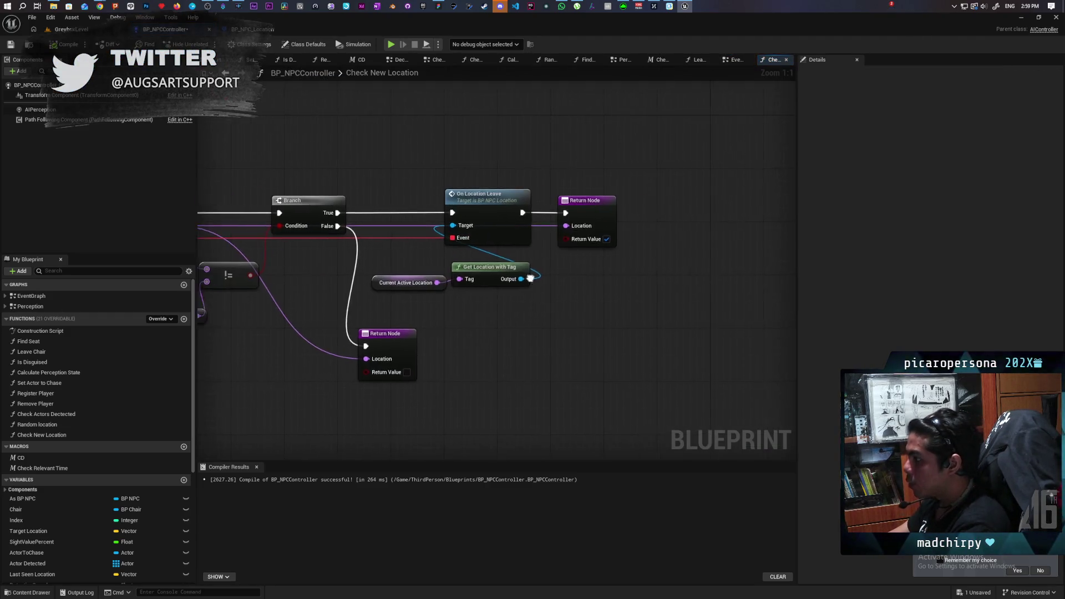
# Add an Is Valid check on Get Location with Tag's output and rearrange the nodes around it.
pyautogui.moveTo(583, 278)
pyautogui.mouseDown()
pyautogui.moveTo(571, 312)
pyautogui.moveTo(612, 331)
pyautogui.moveTo(438, 199)
pyautogui.moveTo(465, 208)
pyautogui.mouseUp()
pyautogui.moveTo(688, 255)
pyautogui.mouseDown()
pyautogui.moveTo(555, 183)
pyautogui.moveTo(633, 193)
pyautogui.mouseUp()
pyautogui.moveTo(497, 203); pyautogui.dragTo(594, 211)
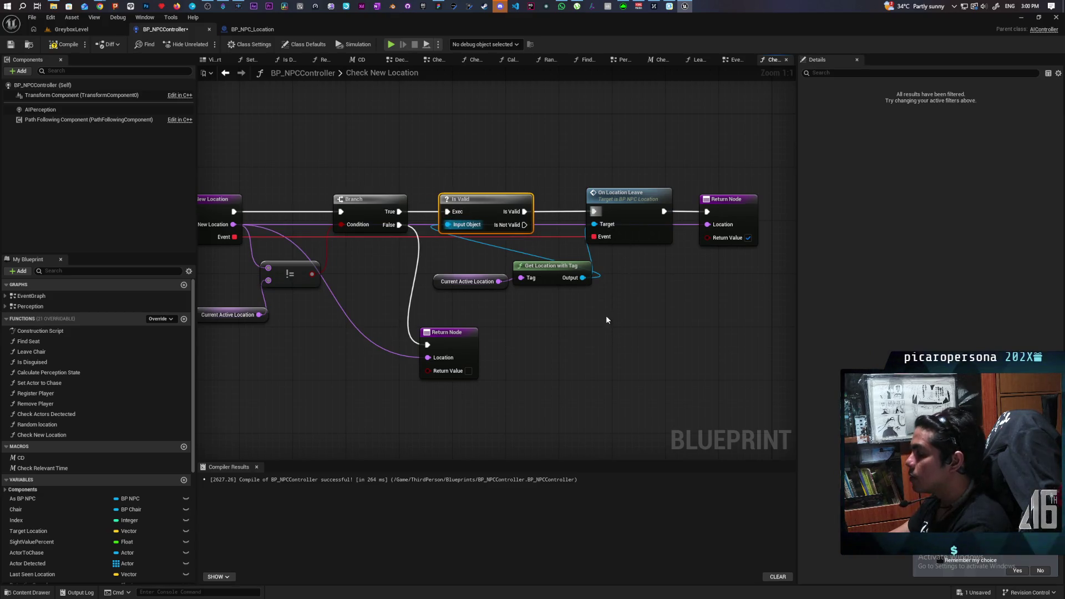
pyautogui.moveTo(475, 302); pyautogui.dragTo(594, 259)
pyautogui.moveTo(525, 224); pyautogui.dragTo(428, 344)
pyautogui.moveTo(448, 415); pyautogui.dragTo(506, 408)
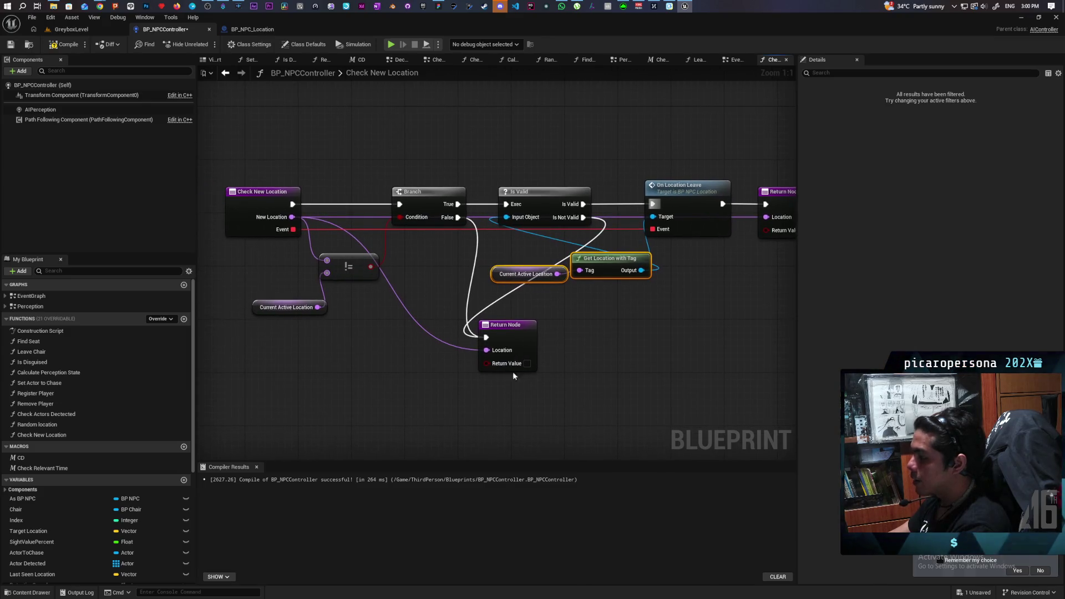
pyautogui.moveTo(511, 331)
pyautogui.mouseDown()
pyautogui.moveTo(592, 340)
pyautogui.moveTo(634, 313)
pyautogui.mouseUp()
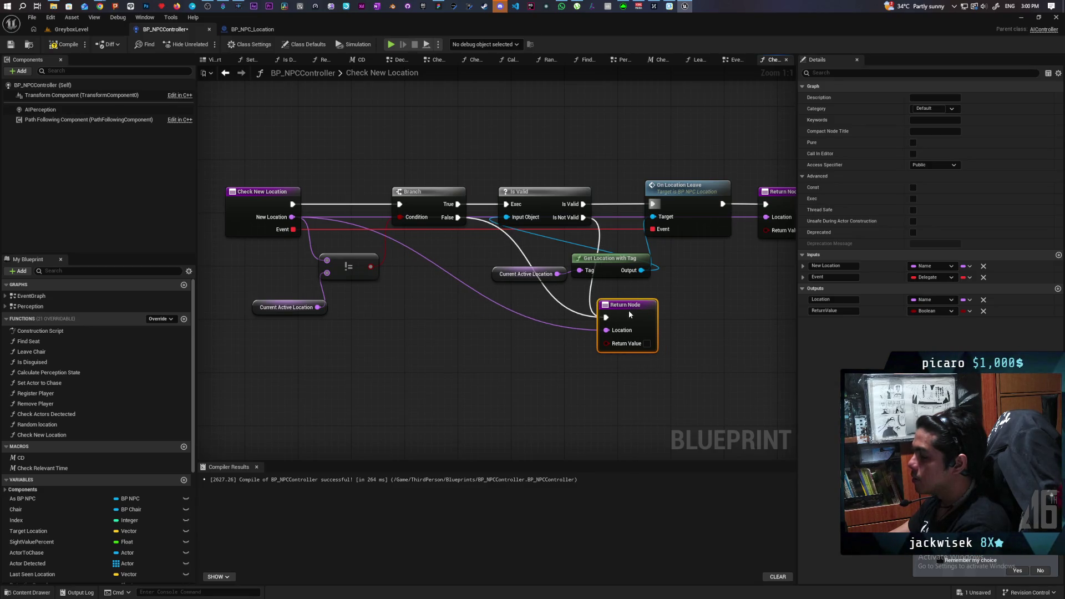
pyautogui.moveTo(630, 315)
pyautogui.mouseDown()
pyautogui.moveTo(566, 321)
pyautogui.moveTo(623, 321)
pyautogui.mouseUp()
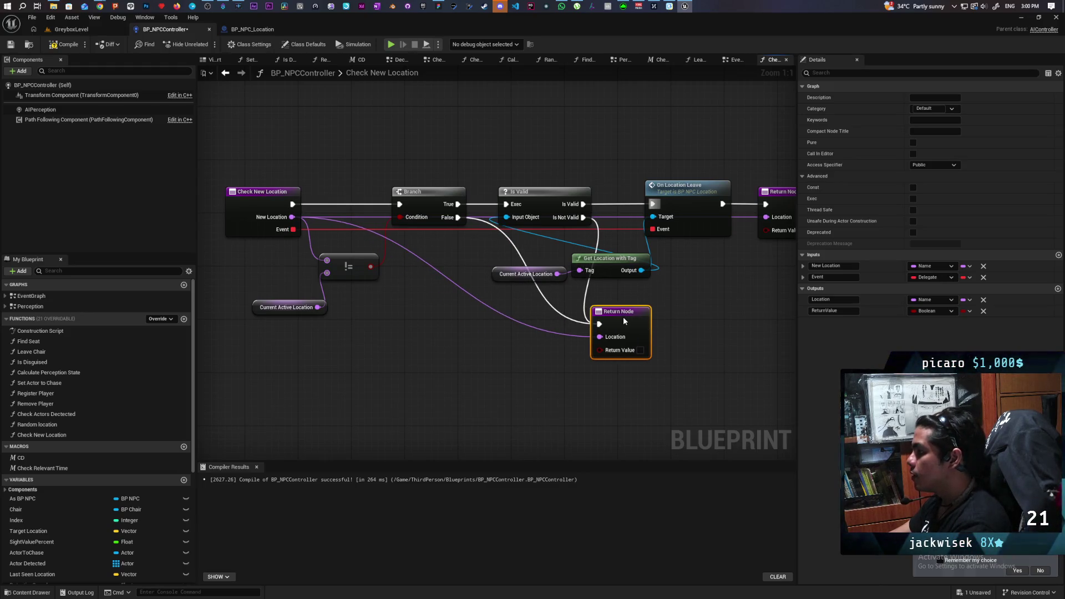
pyautogui.moveTo(612, 318); pyautogui.dragTo(508, 335)
pyautogui.keyDown('alt'); pyautogui.click(534, 302); pyautogui.keyUp('alt')
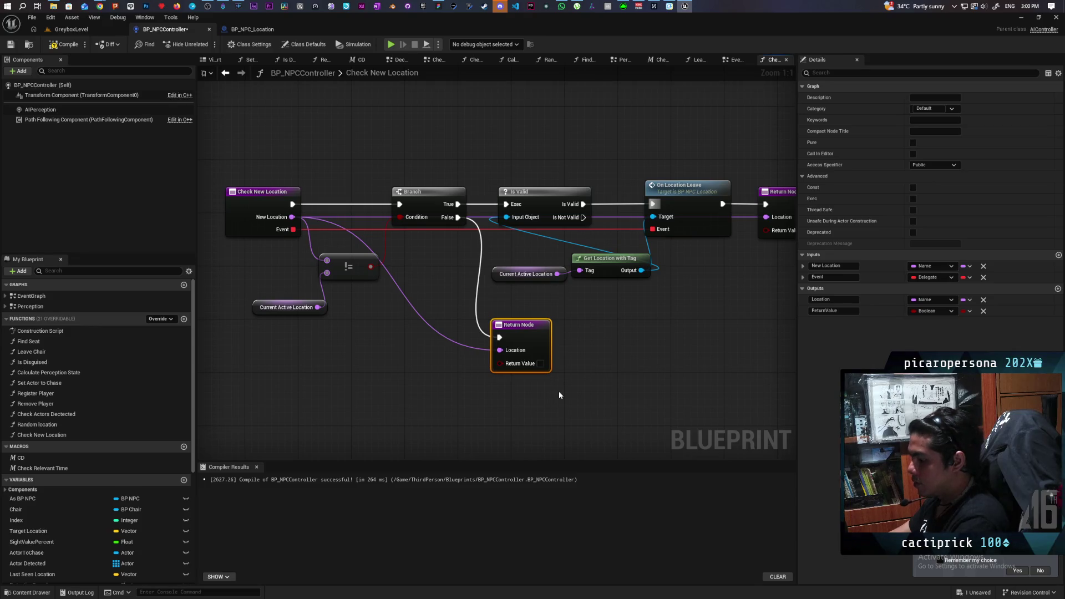
# Paste a second Return Node fed by Is Not Valid, returning true.
pyautogui.hotkey('ctrl', 'c')
pyautogui.hotkey('ctrl', 'v')
pyautogui.moveTo(583, 217)
pyautogui.mouseDown()
pyautogui.moveTo(611, 314)
pyautogui.moveTo(633, 337)
pyautogui.mouseUp()
pyautogui.moveTo(292, 217)
pyautogui.mouseDown()
pyautogui.moveTo(585, 364)
pyautogui.moveTo(633, 350)
pyautogui.mouseUp()
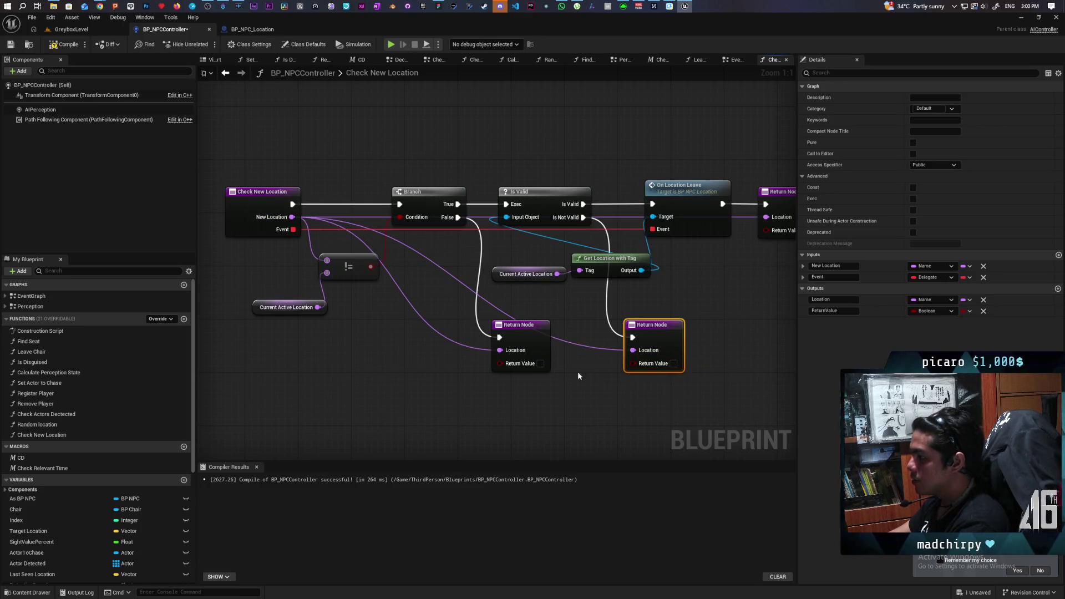
pyautogui.click(674, 364)
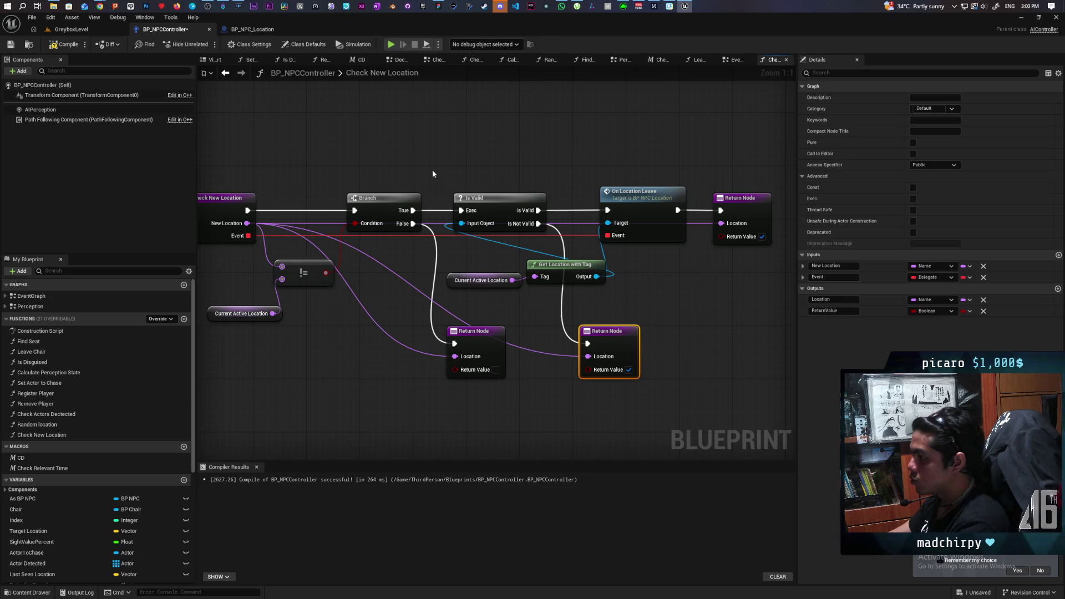
# Compile the blueprint successfully and go back to the EventGraph.
pyautogui.moveTo(440, 223); pyautogui.dragTo(460, 222)
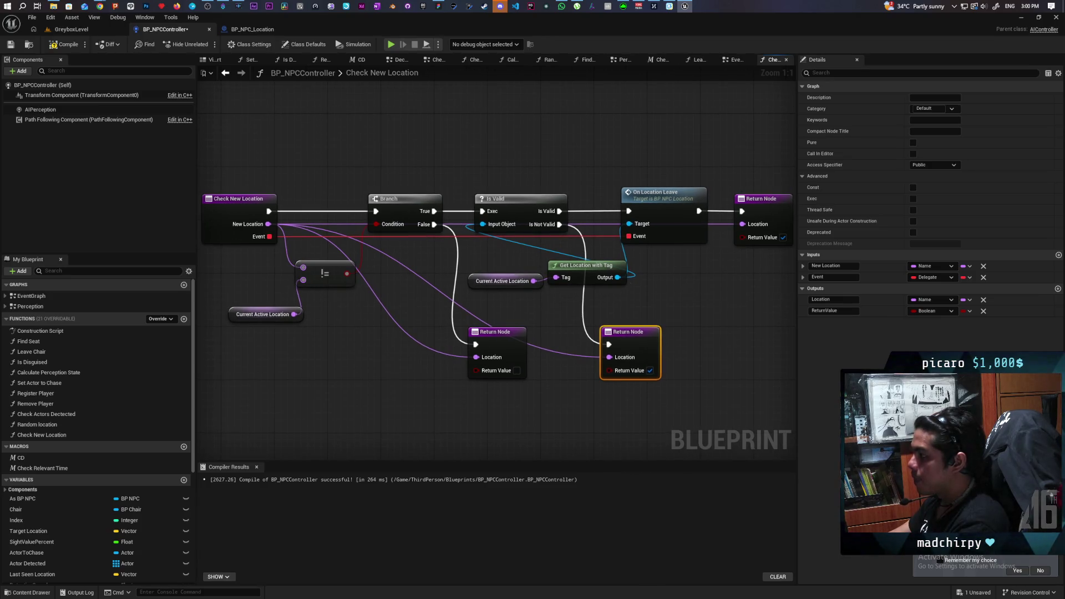
pyautogui.moveTo(689, 293); pyautogui.dragTo(643, 287)
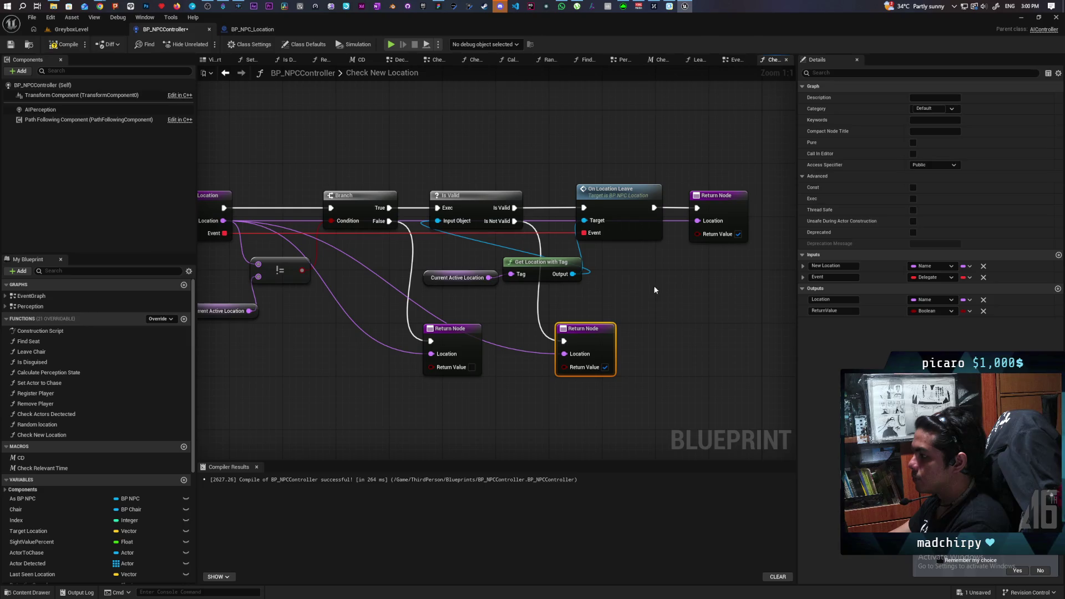
pyautogui.click(62, 45)
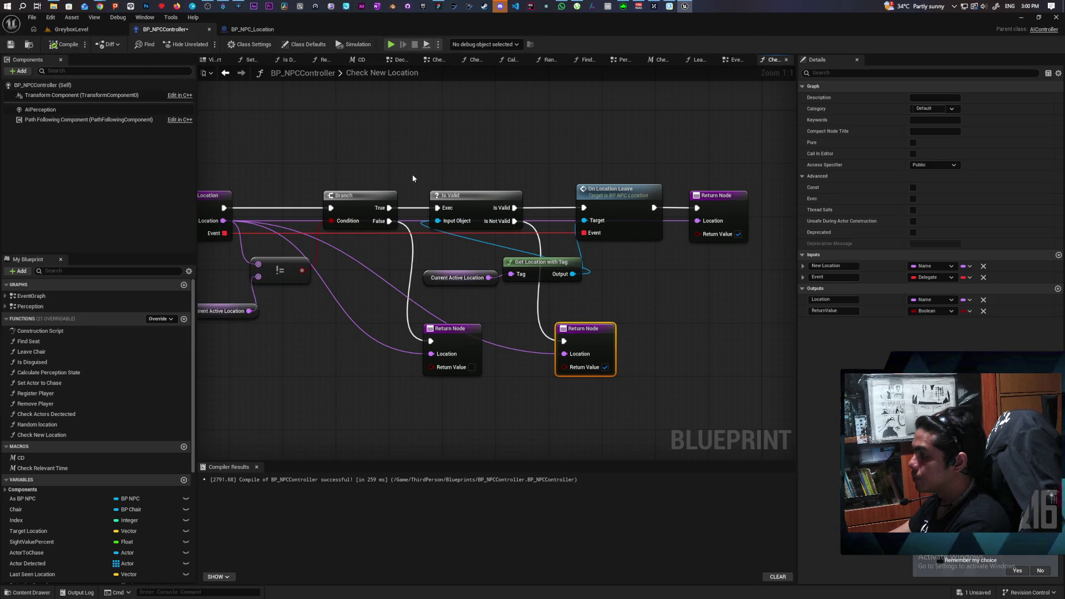
pyautogui.moveTo(551, 177); pyautogui.dragTo(621, 271)
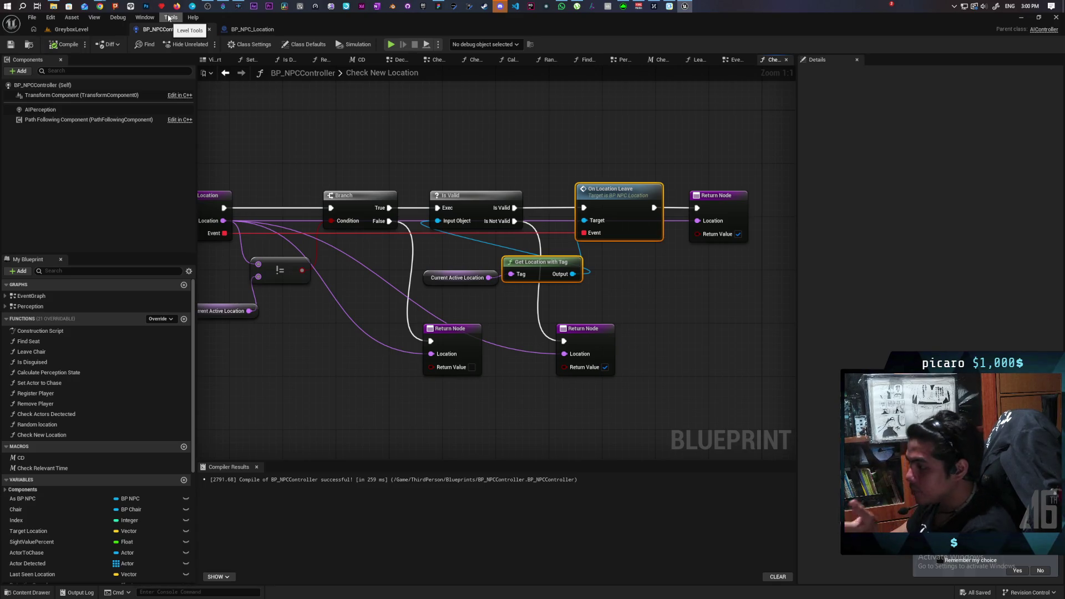
pyautogui.click(229, 78)
# Bring the Move To and Remember nodes and Decision Types into view in the EventGraph.
pyautogui.scroll(-3, 417, 176)
pyautogui.scroll(1, 417, 177)
pyautogui.scroll(1, 487, 232)
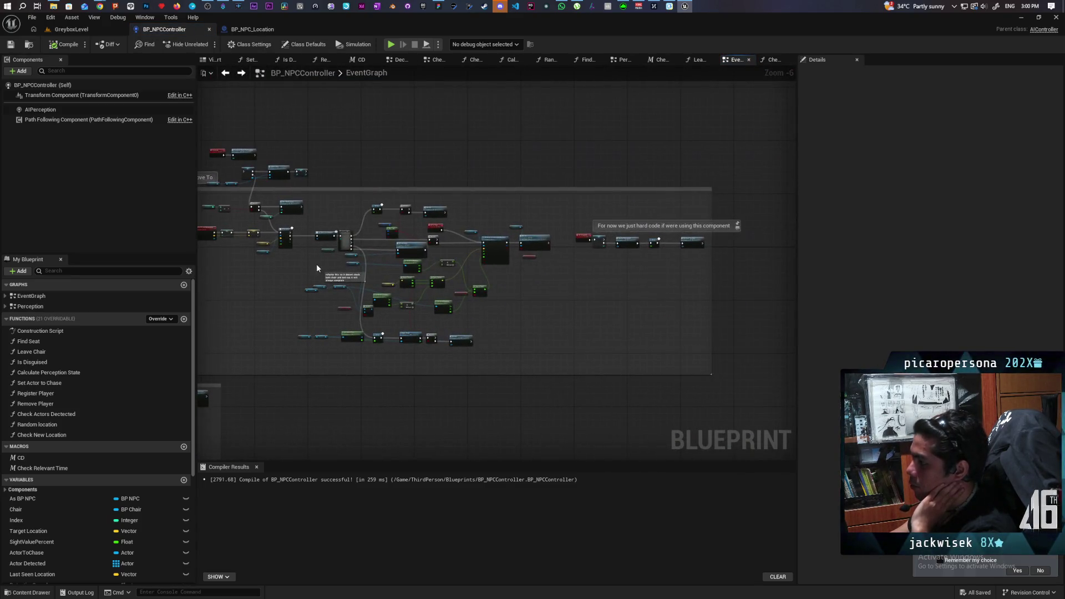
pyautogui.scroll(1, 506, 274)
pyautogui.scroll(-1, 506, 274)
pyautogui.scroll(2, 329, 289)
pyautogui.moveTo(329, 288); pyautogui.dragTo(401, 258)
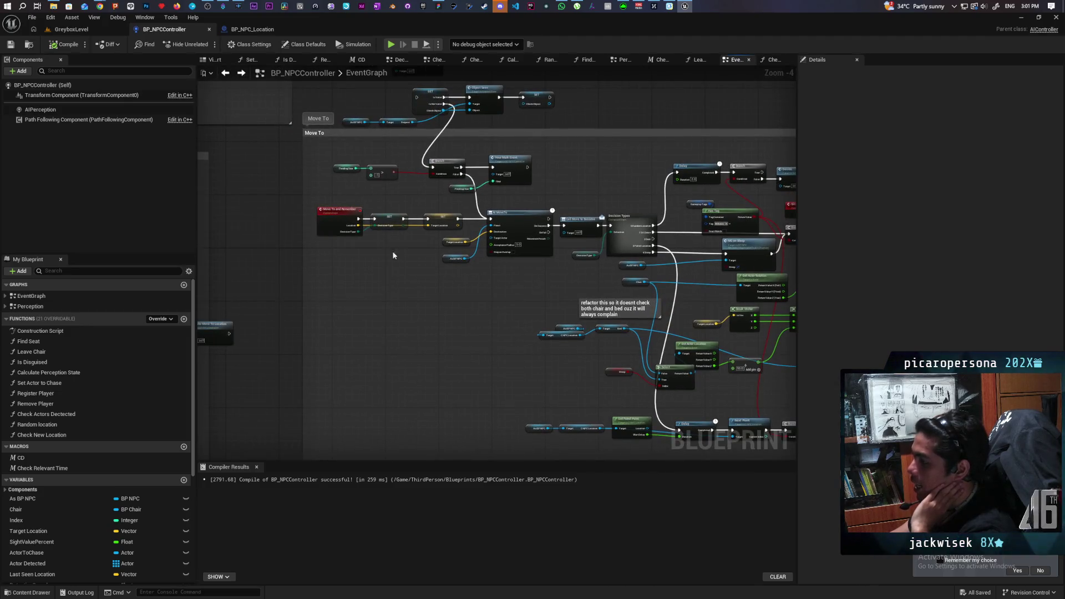
pyautogui.moveTo(465, 273)
pyautogui.mouseDown()
pyautogui.moveTo(345, 292)
pyautogui.moveTo(407, 284)
pyautogui.mouseUp()
pyautogui.scroll(3, 406, 284)
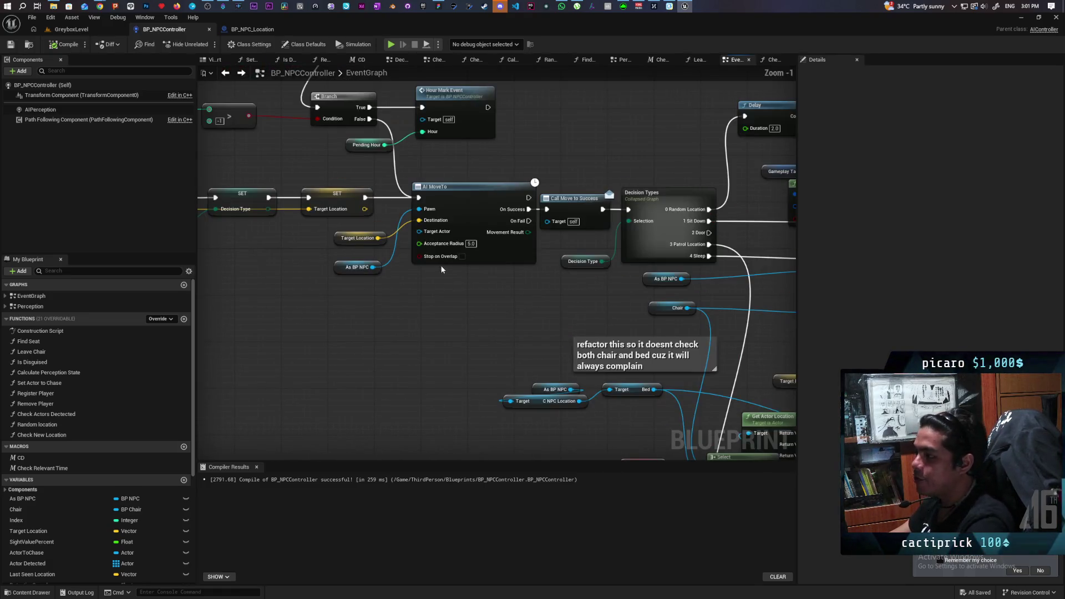
pyautogui.moveTo(541, 162); pyautogui.dragTo(711, 281)
pyautogui.scroll(-2, 487, 318)
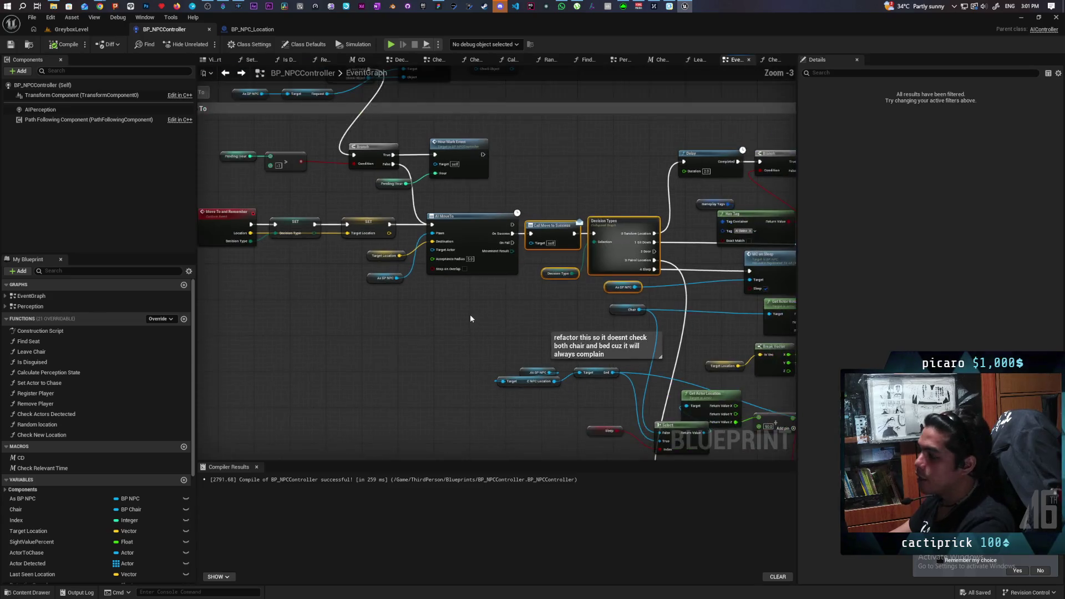
pyautogui.moveTo(471, 316); pyautogui.dragTo(404, 329)
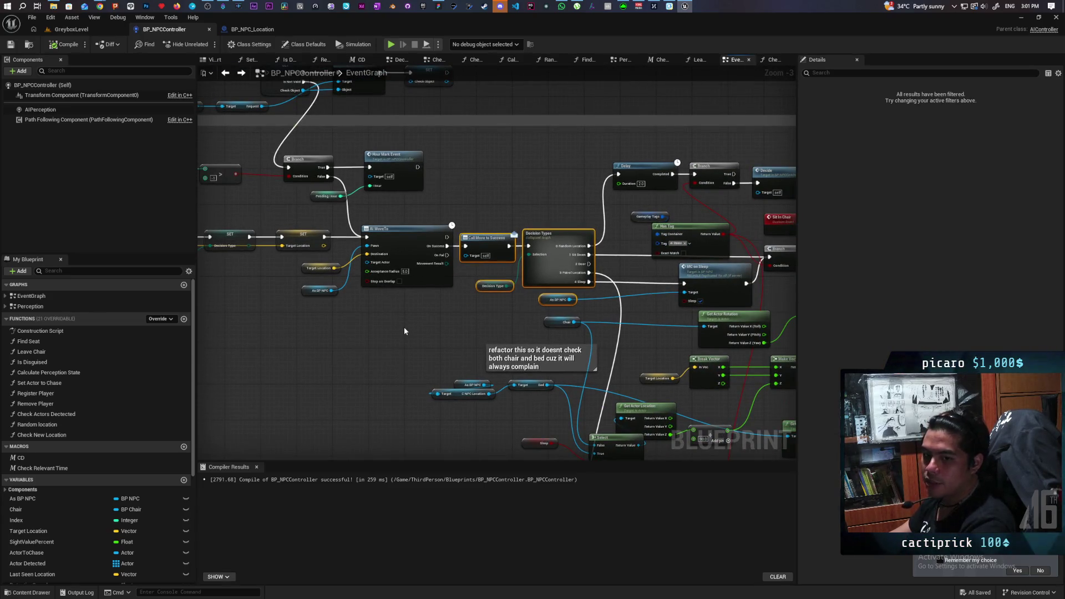
pyautogui.moveTo(406, 331)
pyautogui.mouseDown()
pyautogui.moveTo(462, 324)
pyautogui.moveTo(425, 373)
pyautogui.mouseUp()
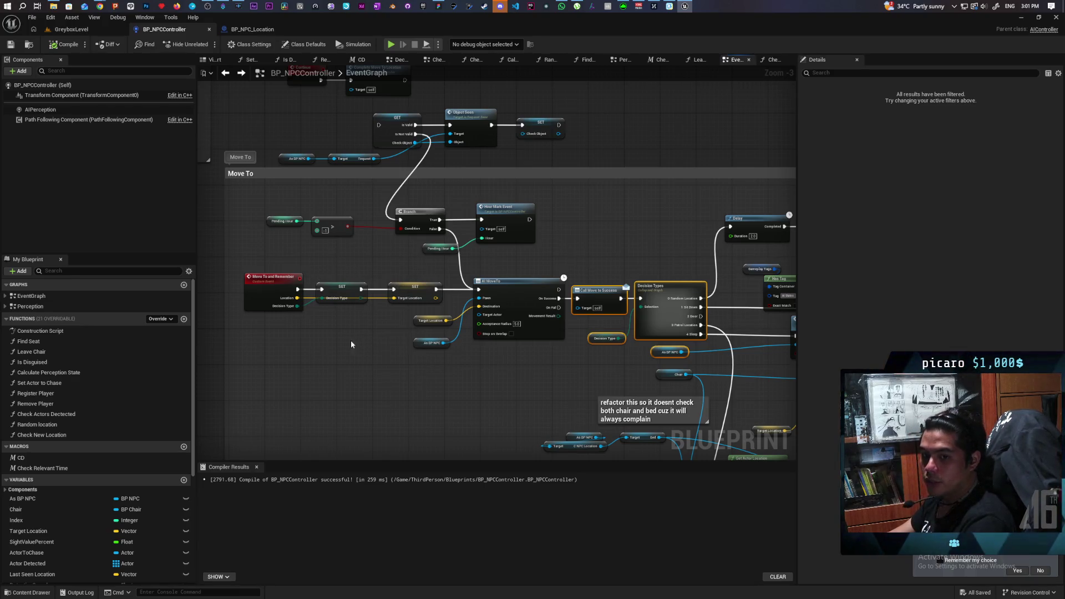
# Survey the Sit Down section, then select the Move To and Remember SETs and AI MoveTo.
pyautogui.scroll(1, 318, 339)
pyautogui.scroll(-3, 573, 335)
pyautogui.scroll(1, 523, 312)
pyautogui.moveTo(613, 217); pyautogui.dragTo(605, 191)
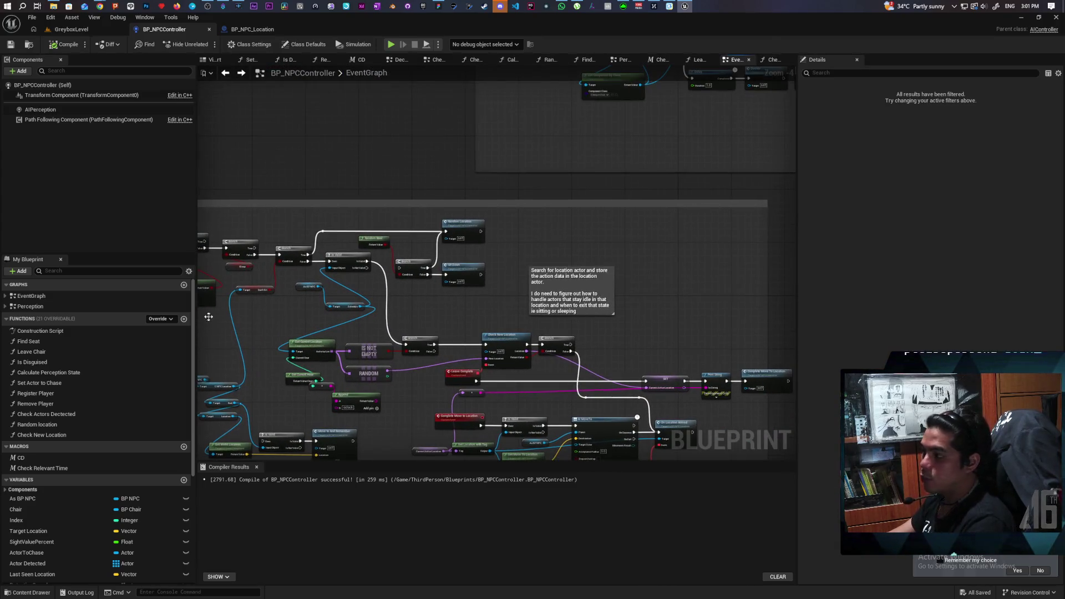
pyautogui.scroll(-3, 404, 229)
pyautogui.scroll(5, 461, 241)
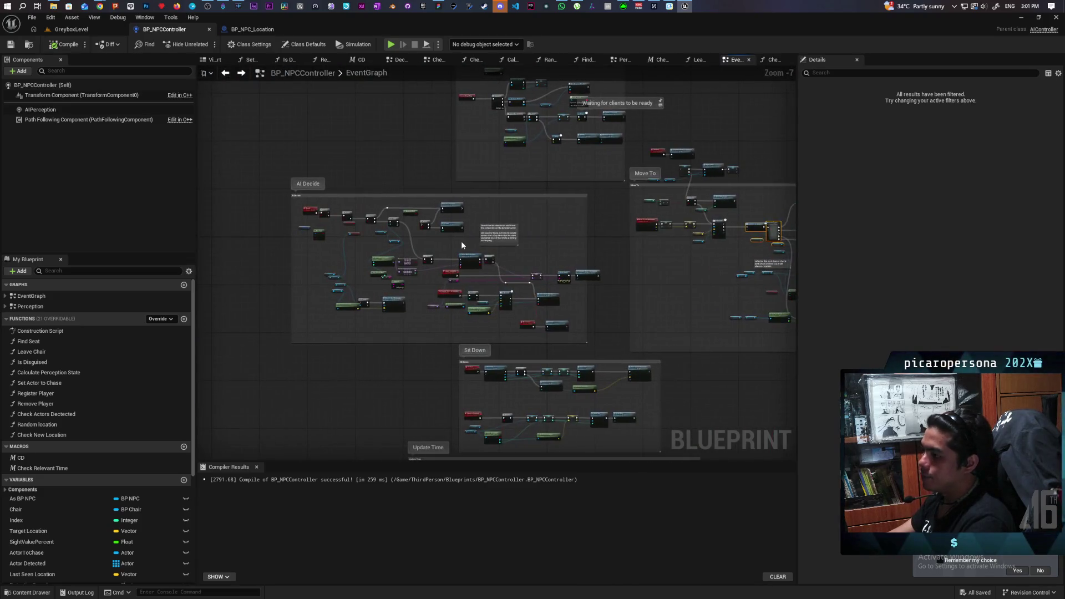
pyautogui.scroll(3, 426, 291)
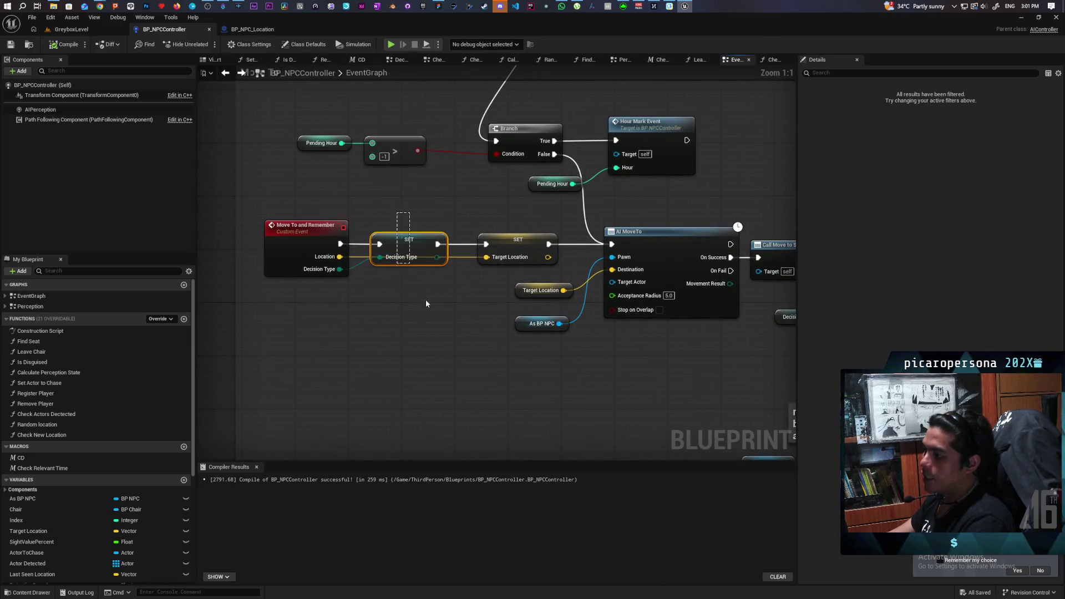
pyautogui.moveTo(324, 202)
pyautogui.mouseDown()
pyautogui.moveTo(413, 317)
pyautogui.moveTo(474, 241)
pyautogui.mouseUp()
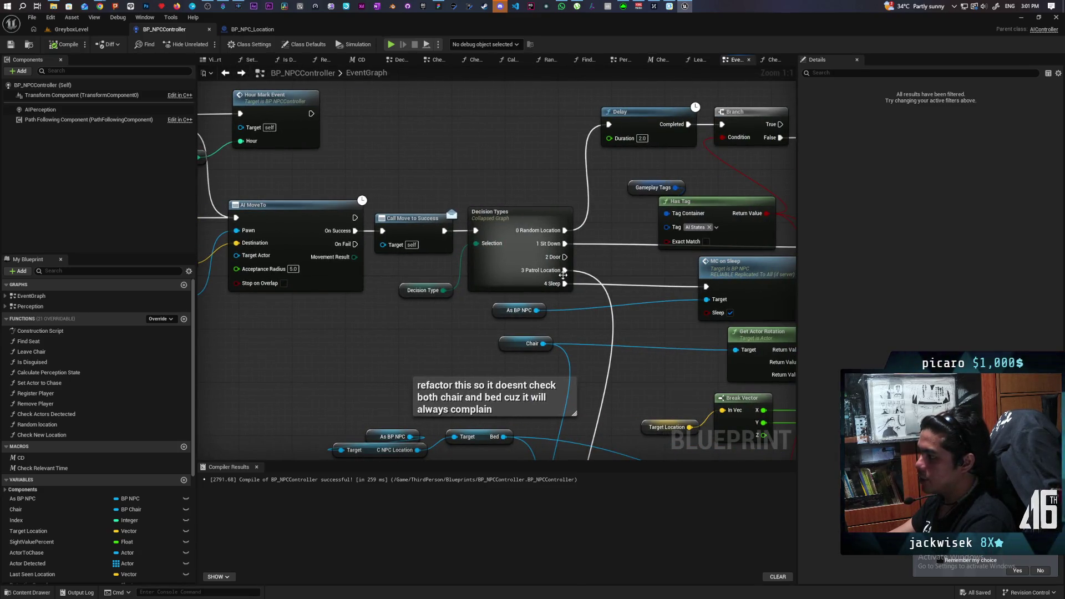
pyautogui.moveTo(633, 314); pyautogui.dragTo(518, 248)
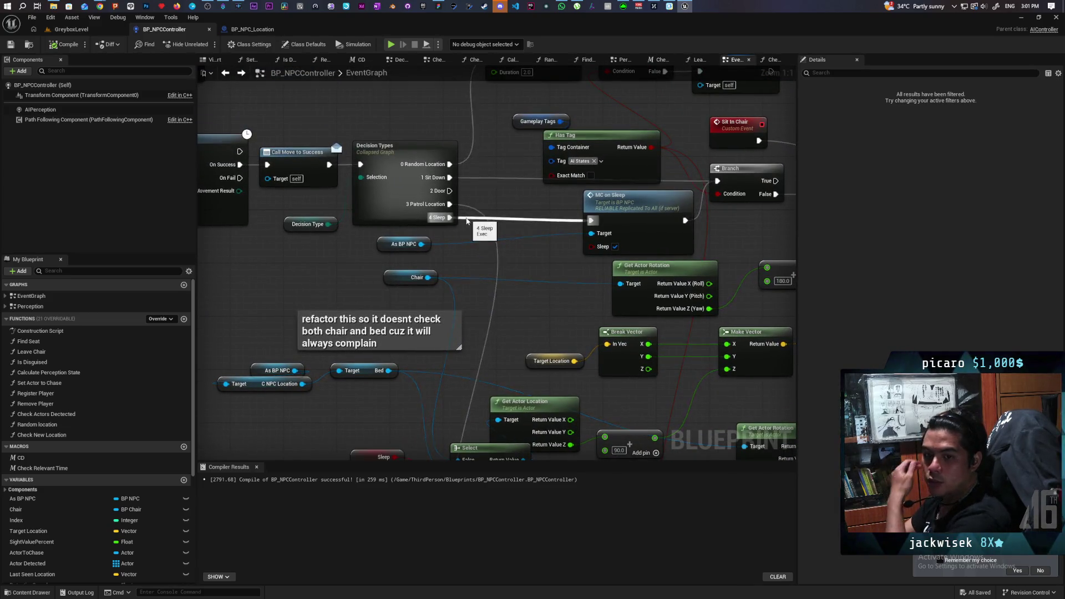
pyautogui.moveTo(568, 229)
pyautogui.mouseDown()
pyautogui.moveTo(550, 263)
pyautogui.moveTo(799, 318)
pyautogui.mouseUp()
pyautogui.moveTo(477, 201); pyautogui.dragTo(551, 345)
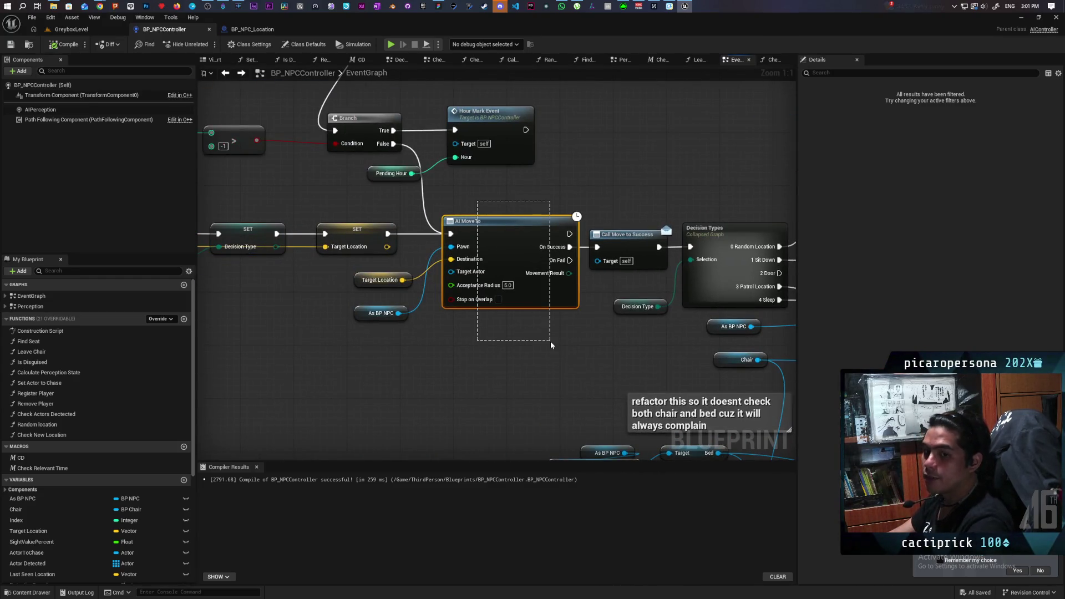
pyautogui.scroll(-3, 519, 335)
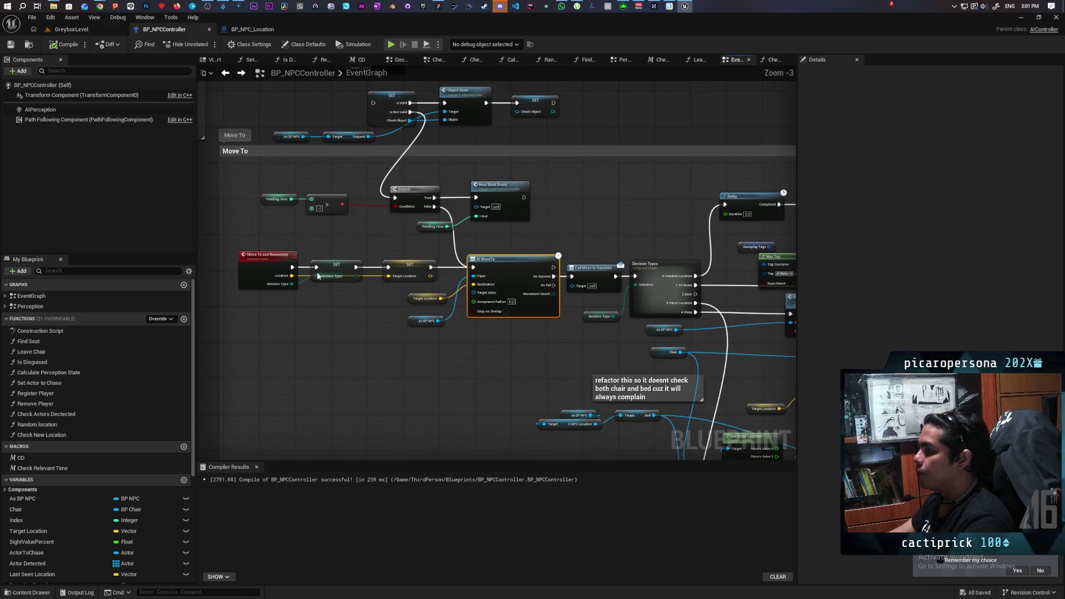
pyautogui.scroll(2, 383, 294)
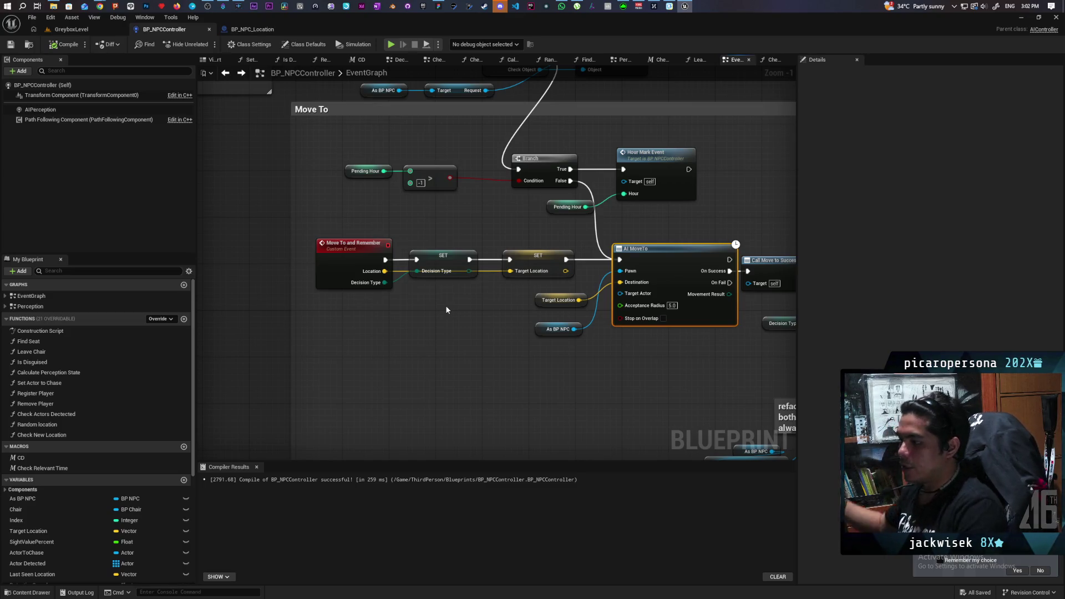
# Reselect the Move To and Remember chain, then the Target Location SET and Decision Types.
pyautogui.moveTo(447, 307); pyautogui.dragTo(348, 257)
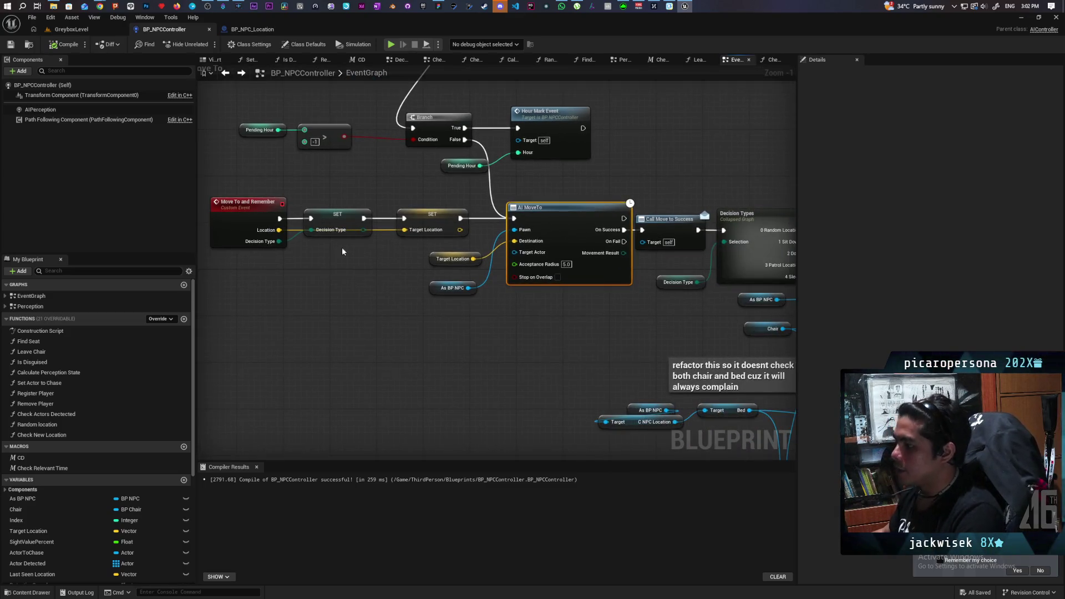
pyautogui.moveTo(241, 180)
pyautogui.mouseDown()
pyautogui.moveTo(488, 266)
pyautogui.moveTo(587, 287)
pyautogui.moveTo(577, 203)
pyautogui.moveTo(577, 243)
pyautogui.mouseUp()
pyautogui.click(341, 289)
pyautogui.moveTo(247, 199)
pyautogui.mouseDown()
pyautogui.moveTo(497, 245)
pyautogui.moveTo(589, 236)
pyautogui.mouseUp()
pyautogui.moveTo(419, 194); pyautogui.dragTo(457, 230)
pyautogui.moveTo(549, 159); pyautogui.dragTo(612, 238)
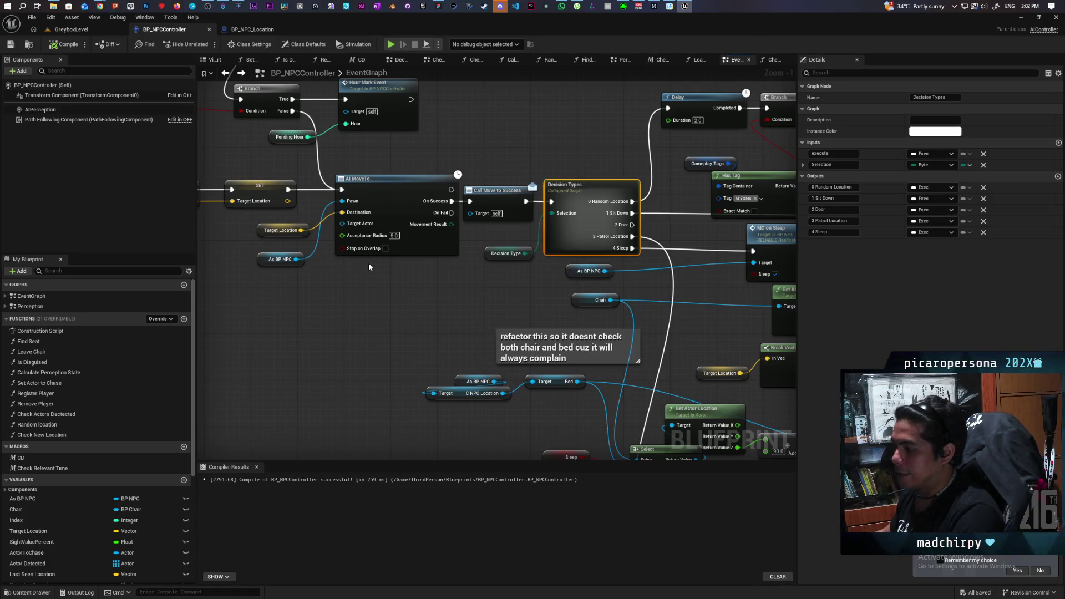
pyautogui.scroll(-3, 369, 262)
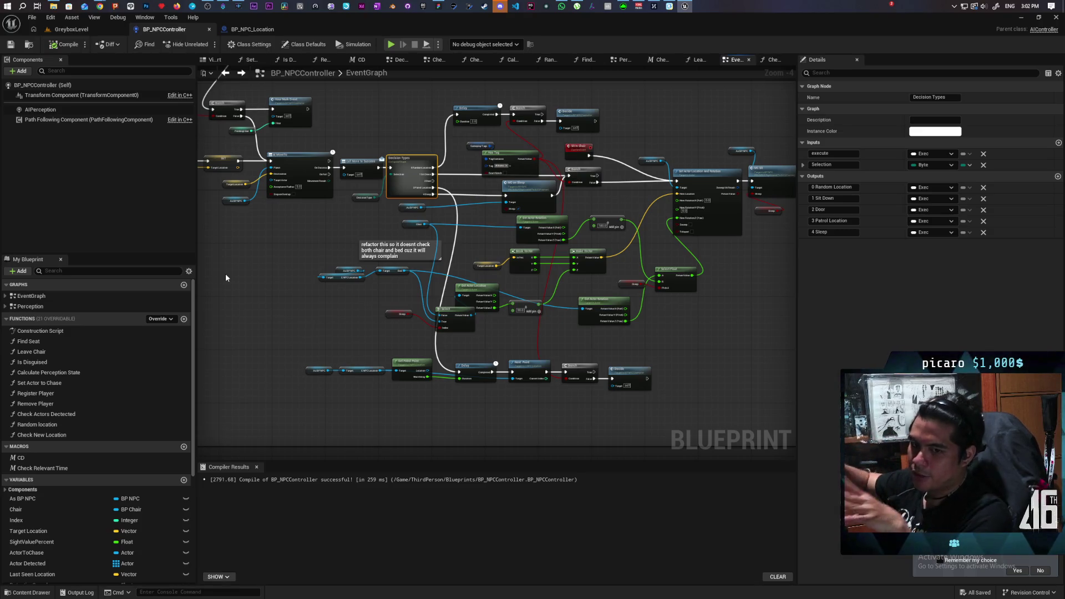
# Widen the AI Decide comment box around the lower EventGraph nodes.
pyautogui.moveTo(272, 200); pyautogui.dragTo(557, 240)
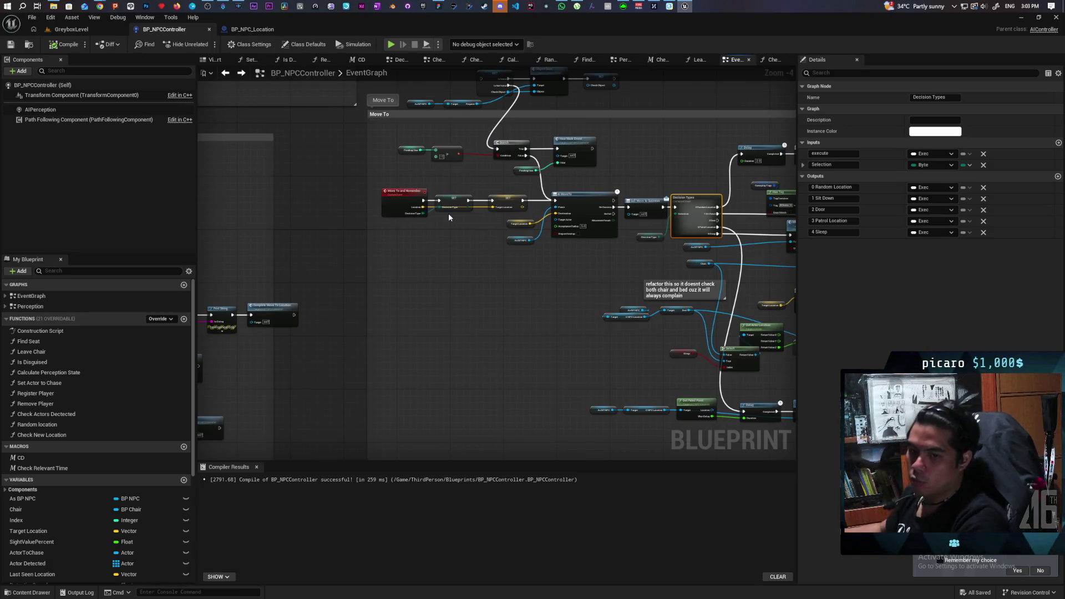
pyautogui.moveTo(456, 227); pyautogui.dragTo(455, 279)
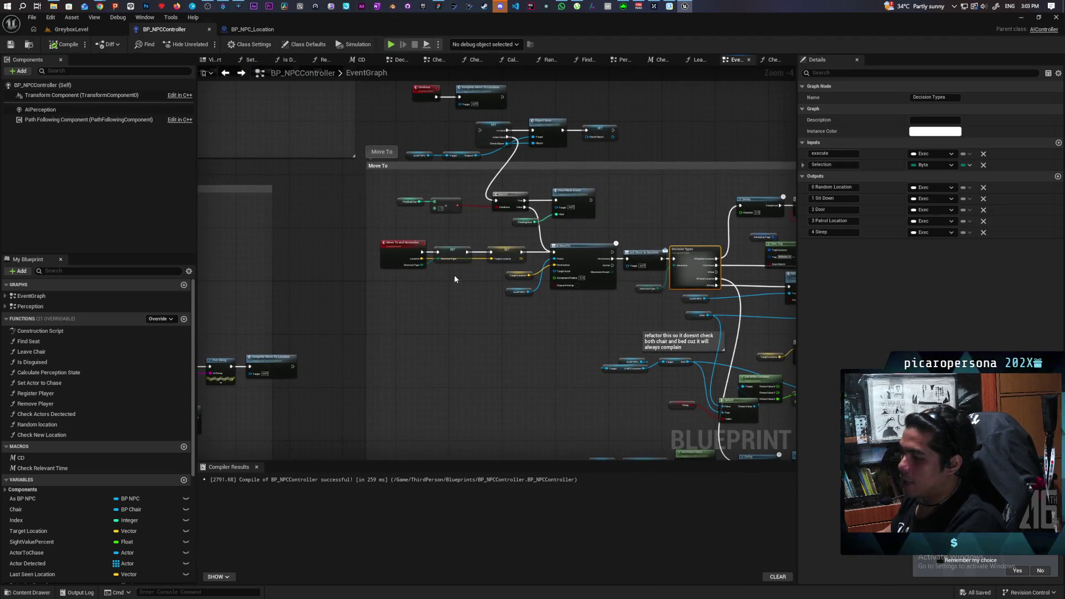
pyautogui.scroll(-7, 458, 273)
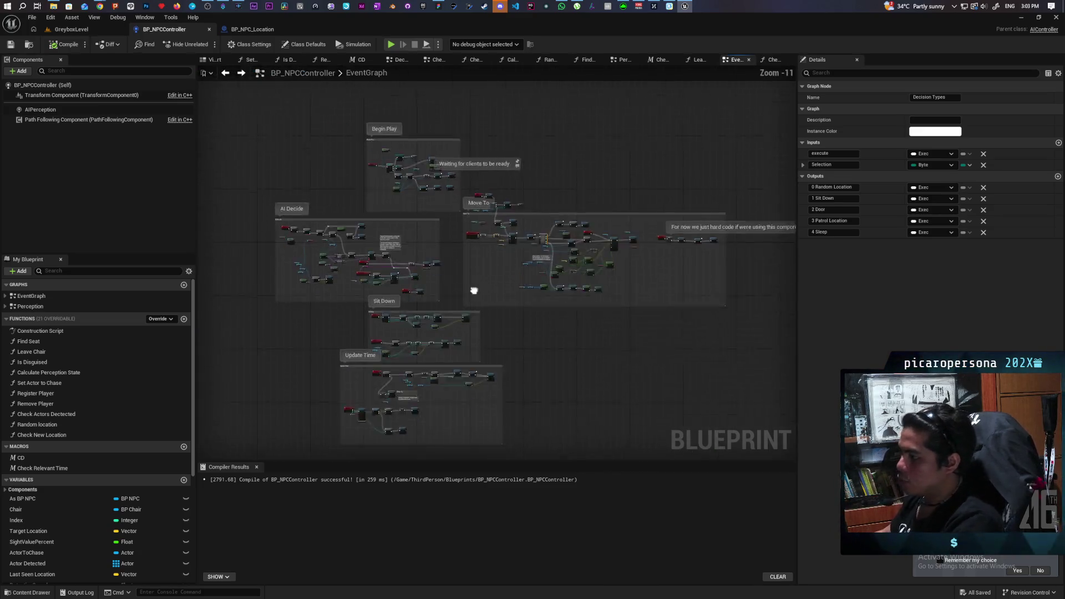
pyautogui.scroll(7, 515, 212)
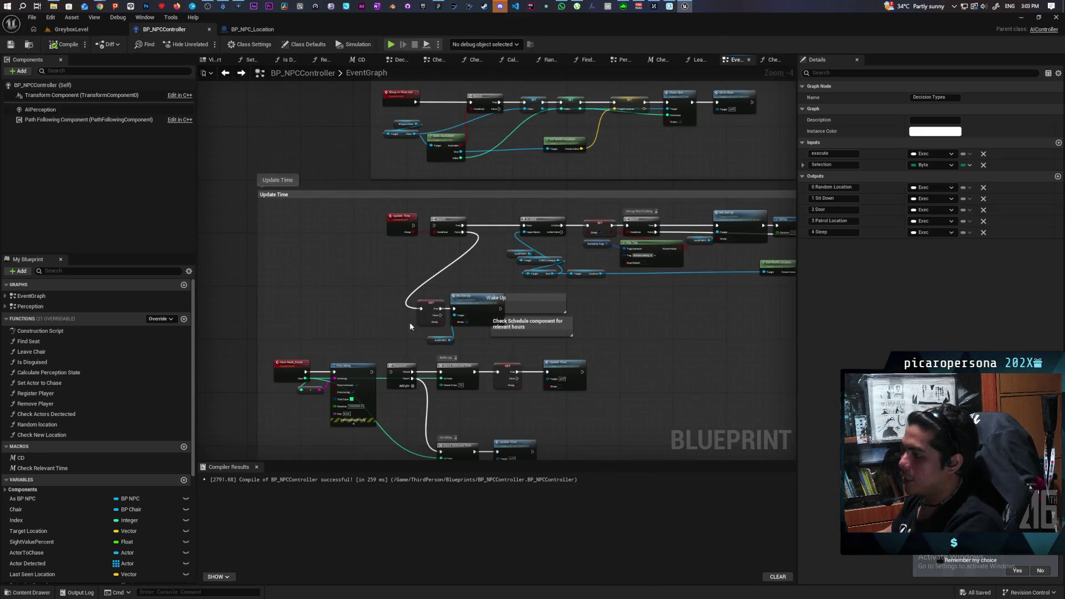
pyautogui.scroll(-3, 548, 224)
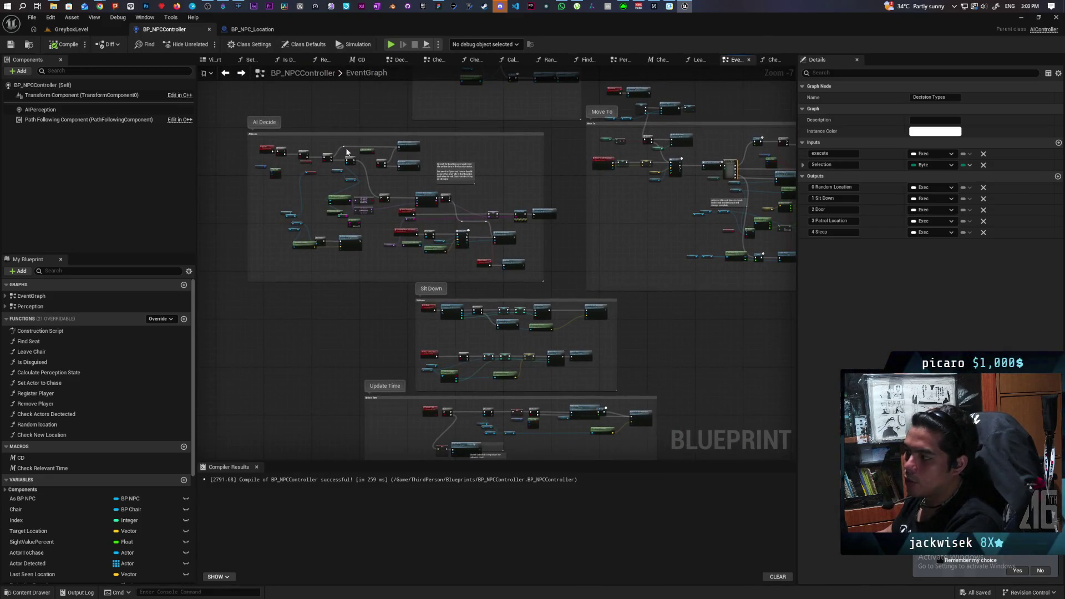
pyautogui.moveTo(543, 179); pyautogui.dragTo(572, 179)
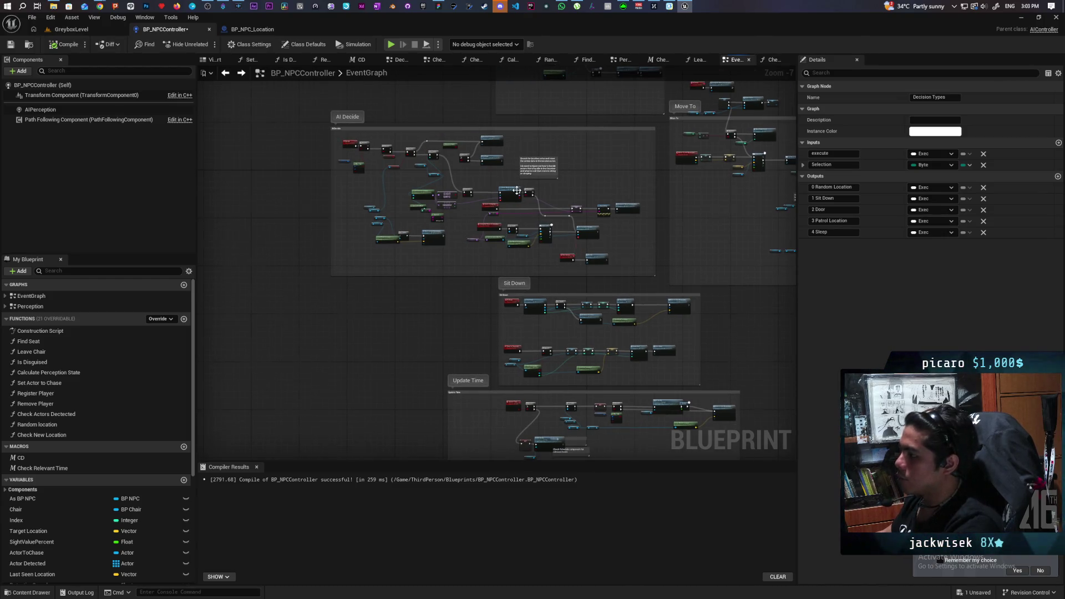
# Zoom in on the graph and return to the GreyboxLevel level editor.
pyautogui.scroll(3, 517, 191)
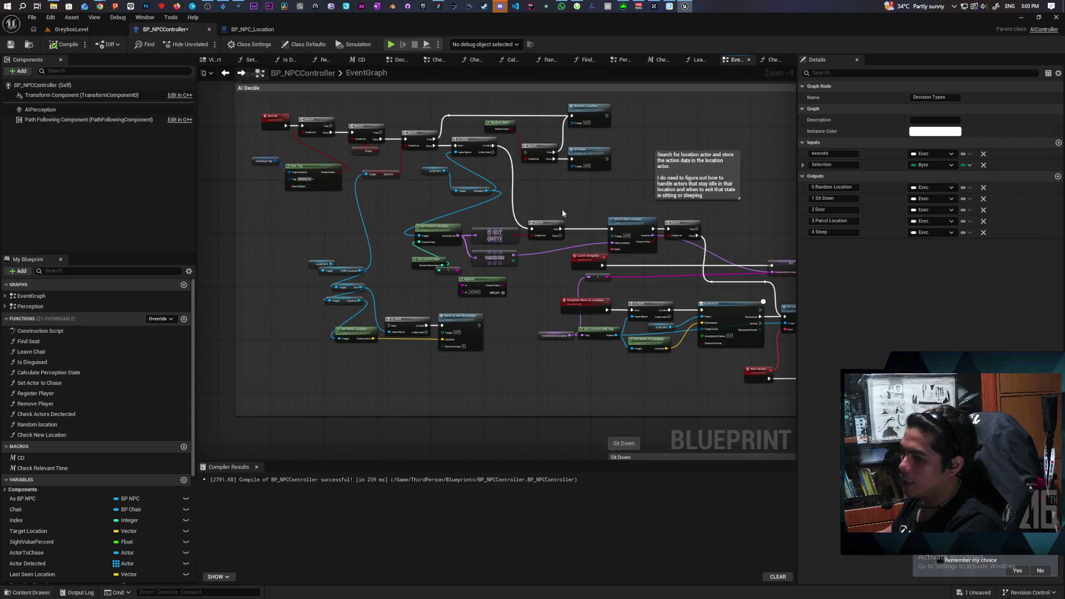
pyautogui.scroll(3, 574, 199)
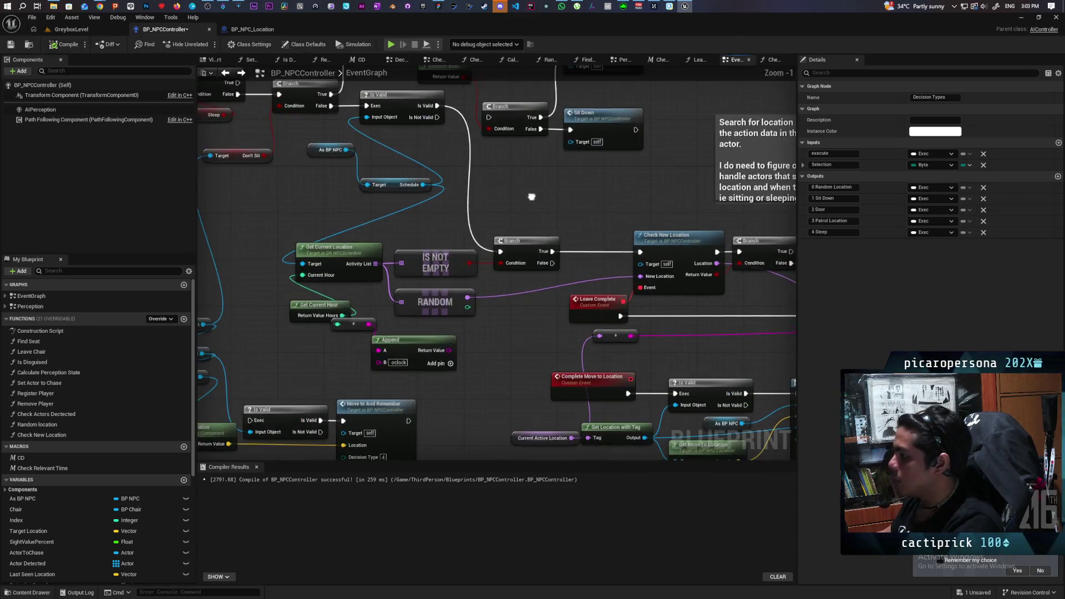
pyautogui.click(71, 29)
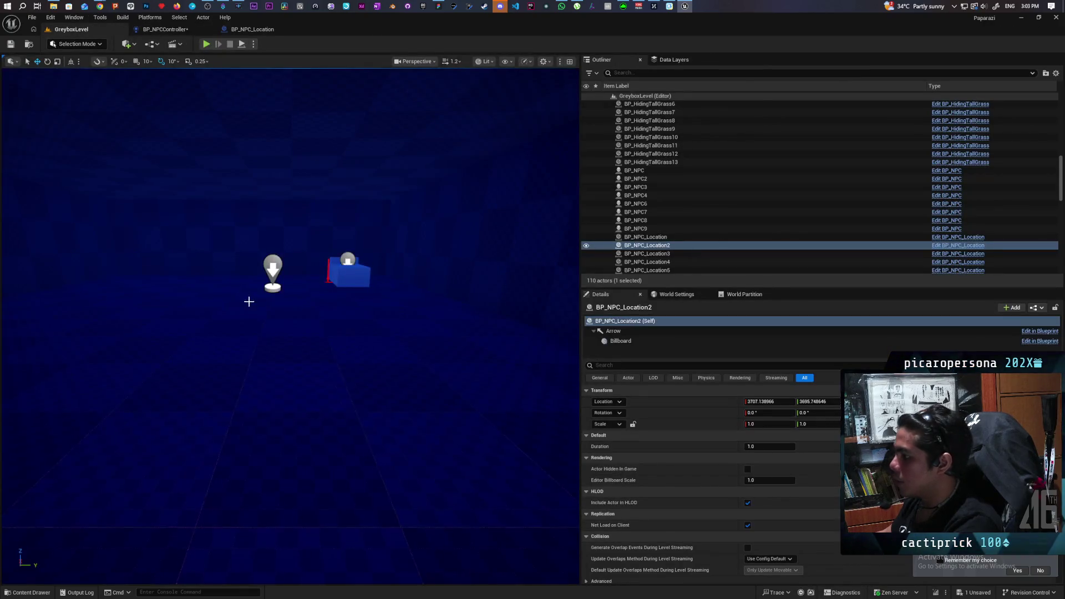
pyautogui.press('s')
pyautogui.press('w')
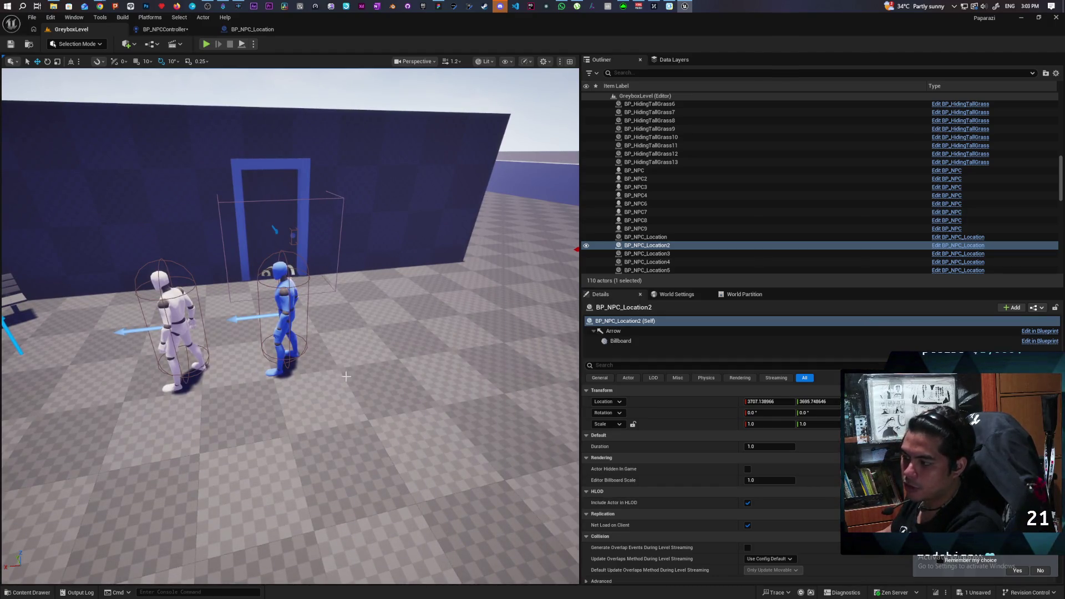
pyautogui.press('s')
pyautogui.press('w')
pyautogui.press('s')
pyautogui.press('w')
pyautogui.press('s')
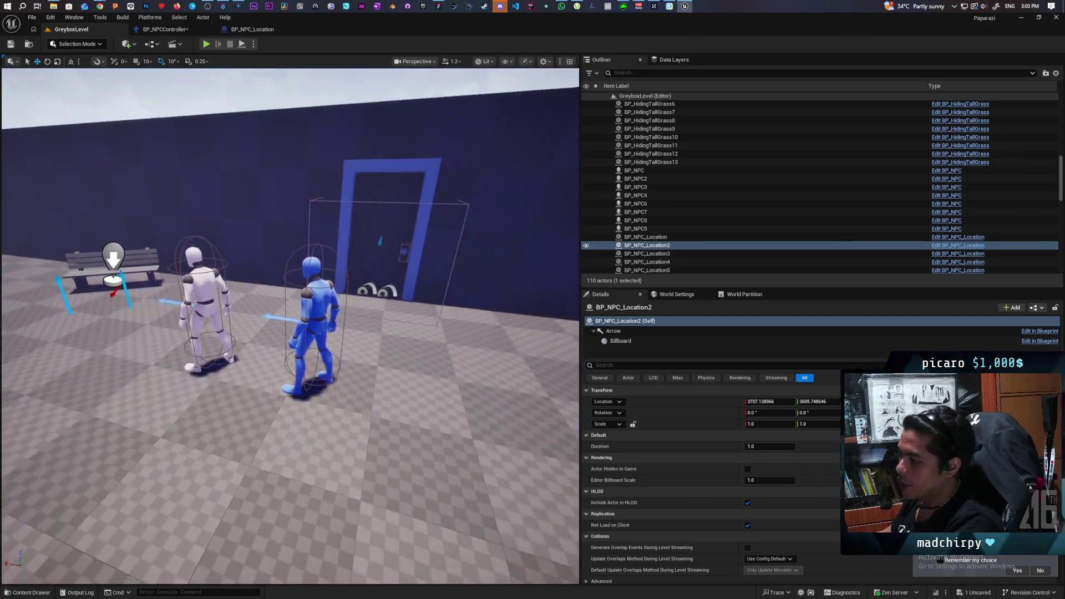
pyautogui.press('s')
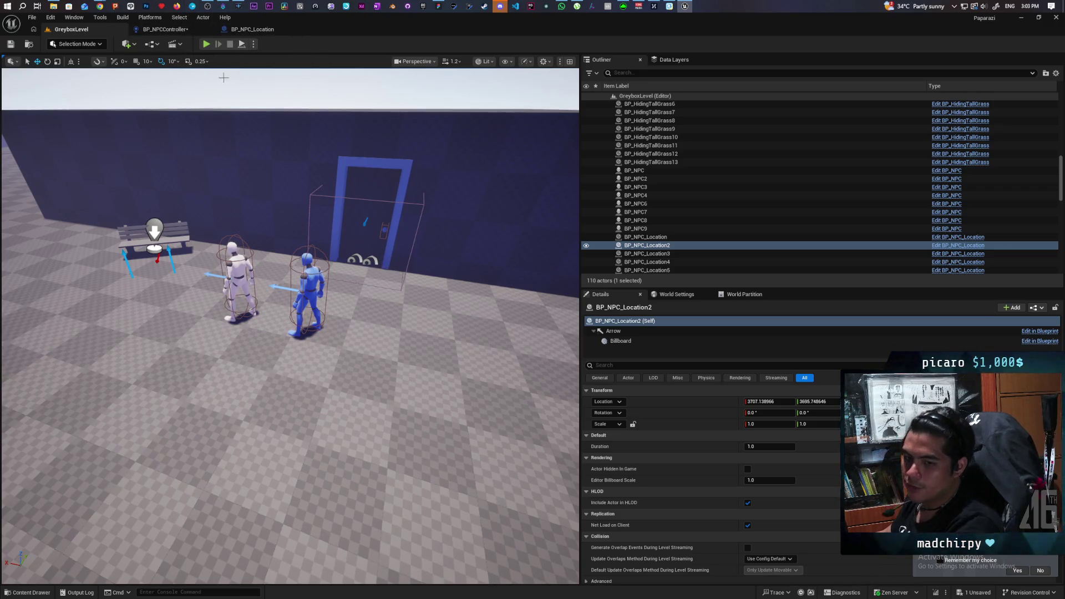
pyautogui.moveTo(254, 86)
pyautogui.mouseDown()
pyautogui.moveTo(133, 97)
pyautogui.moveTo(172, 97)
pyautogui.moveTo(169, 117)
pyautogui.moveTo(197, 105)
pyautogui.mouseUp()
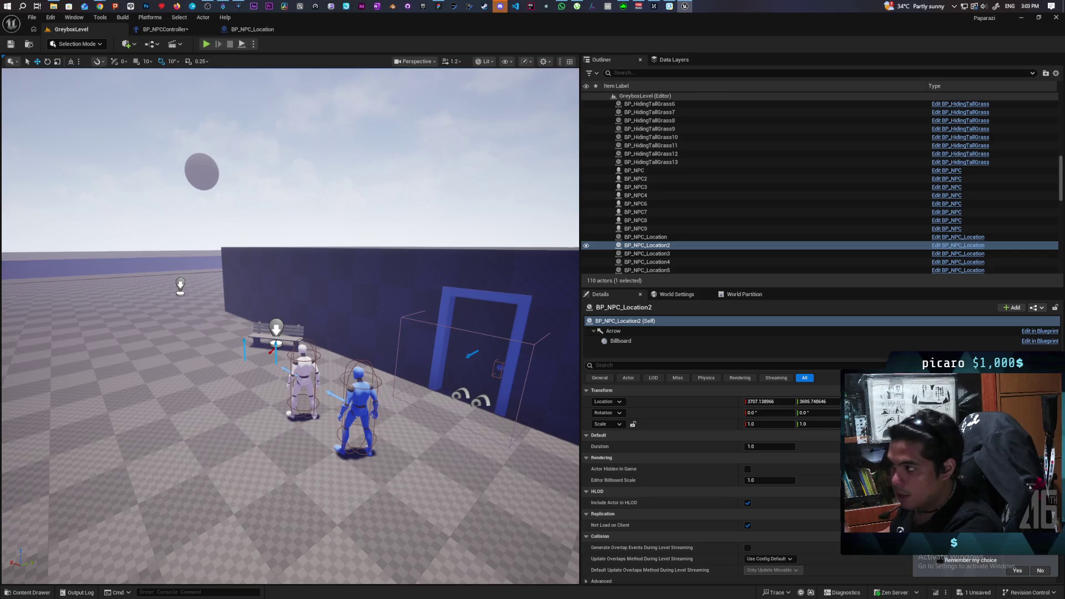
pyautogui.press('f')
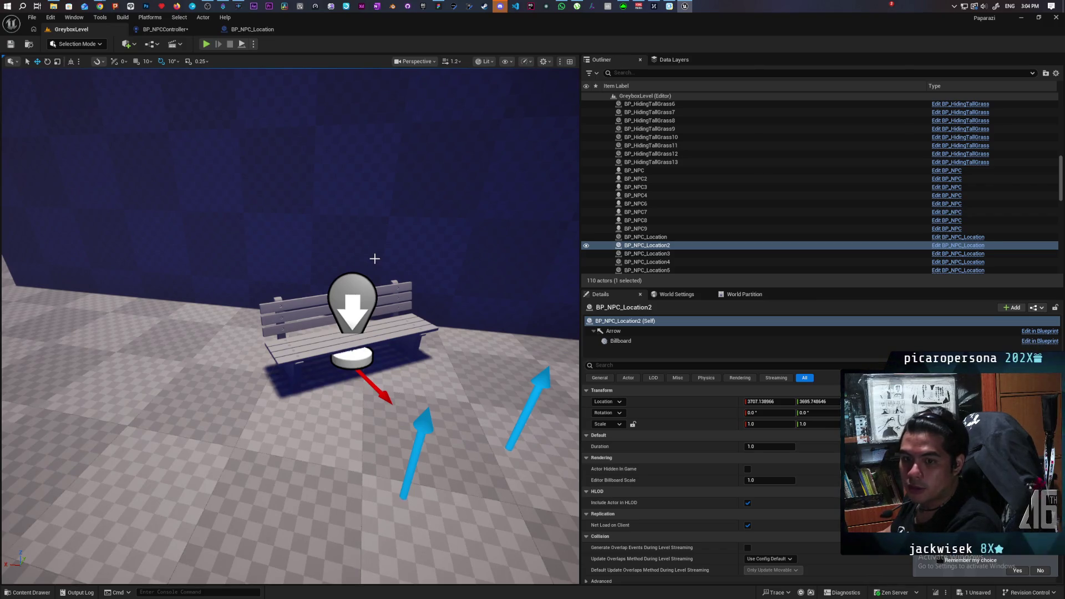
pyautogui.moveTo(368, 235)
pyautogui.mouseDown()
pyautogui.moveTo(333, 239)
pyautogui.moveTo(328, 211)
pyautogui.moveTo(327, 245)
pyautogui.moveTo(333, 255)
pyautogui.moveTo(339, 248)
pyautogui.moveTo(321, 251)
pyautogui.moveTo(383, 289)
pyautogui.mouseUp()
pyautogui.click(384, 289)
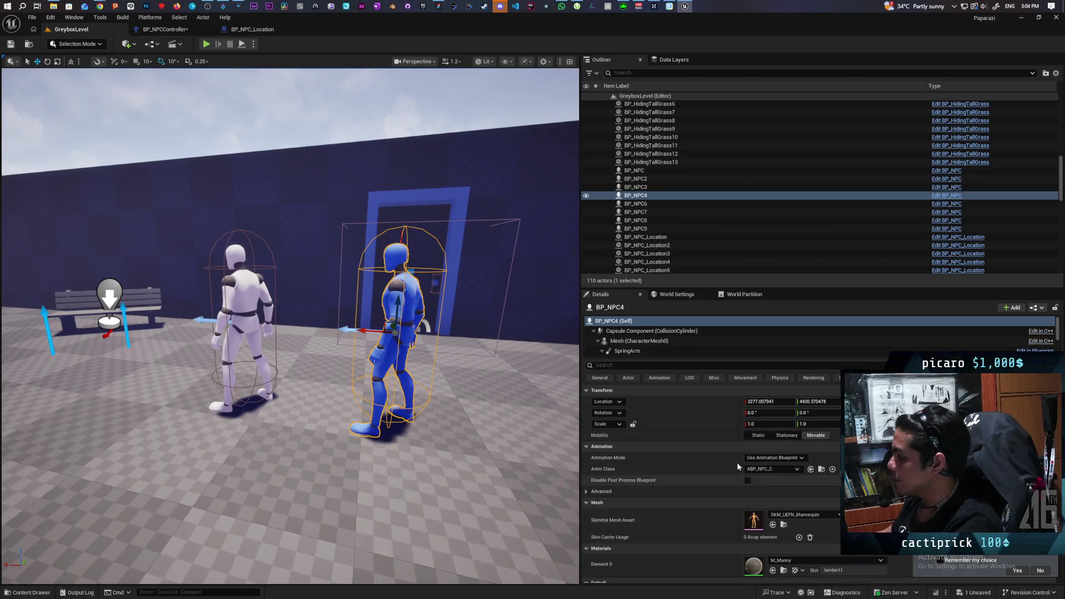
pyautogui.scroll(-3, 694, 341)
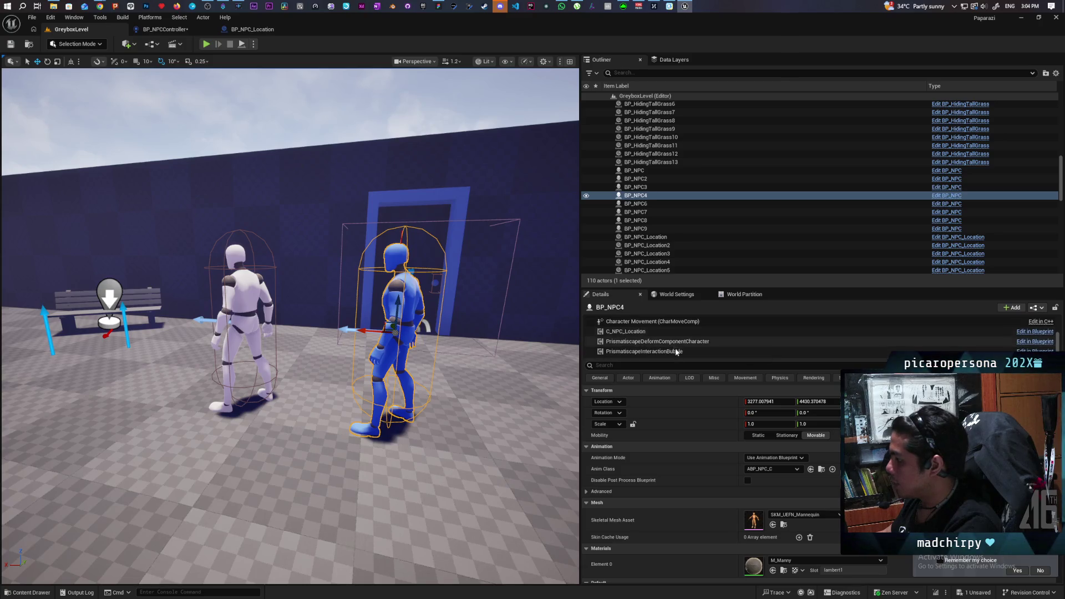
pyautogui.scroll(-3, 670, 489)
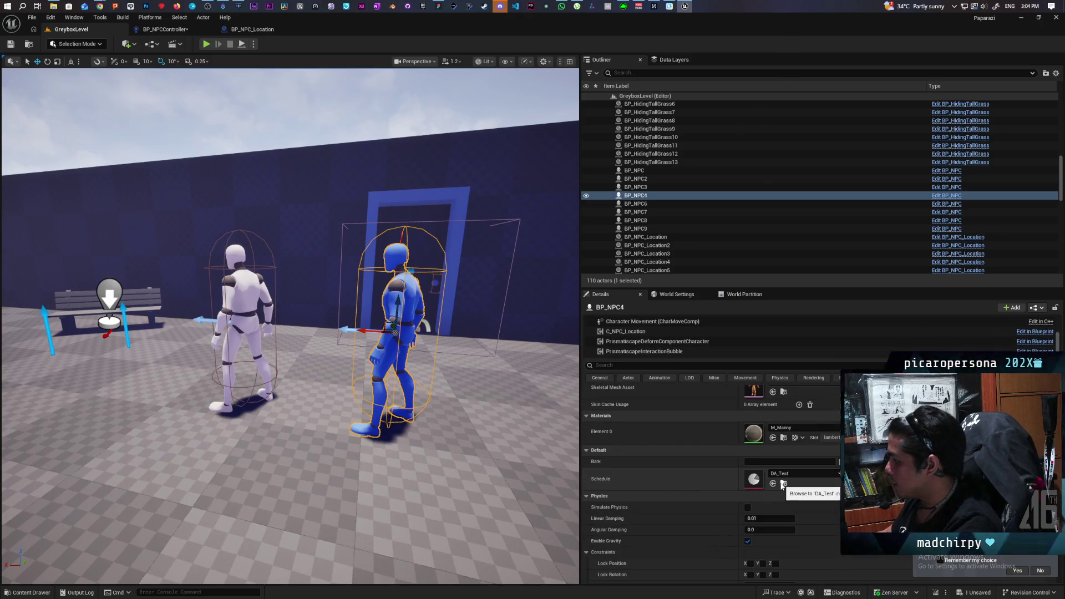
pyautogui.doubleClick(754, 479)
pyautogui.moveTo(581, 215)
pyautogui.mouseDown()
pyautogui.moveTo(452, 157)
pyautogui.moveTo(385, 65)
pyautogui.moveTo(414, 96)
pyautogui.mouseUp()
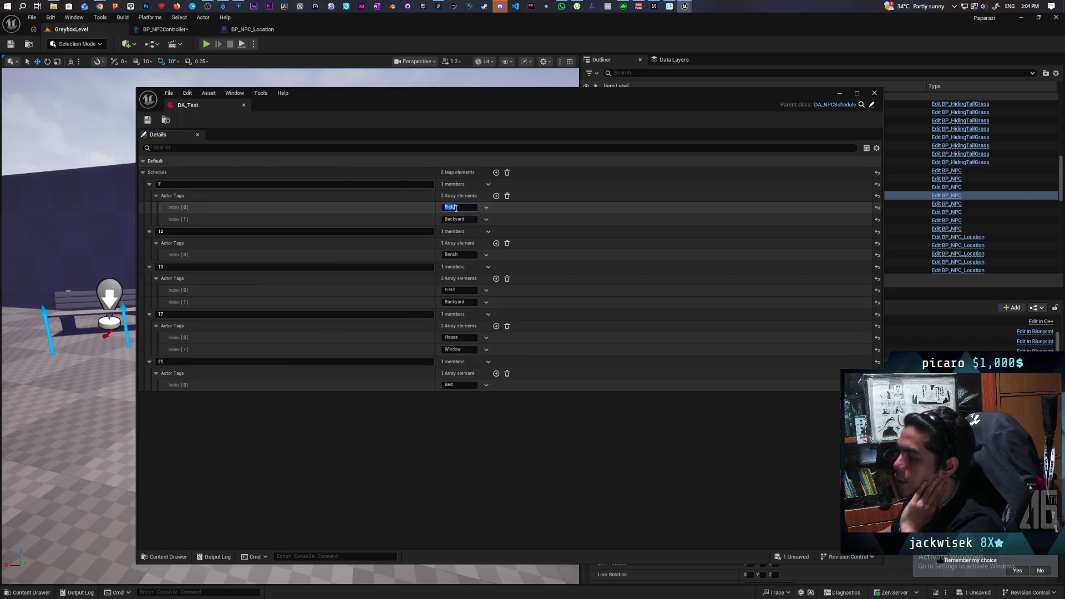
pyautogui.press('Return')
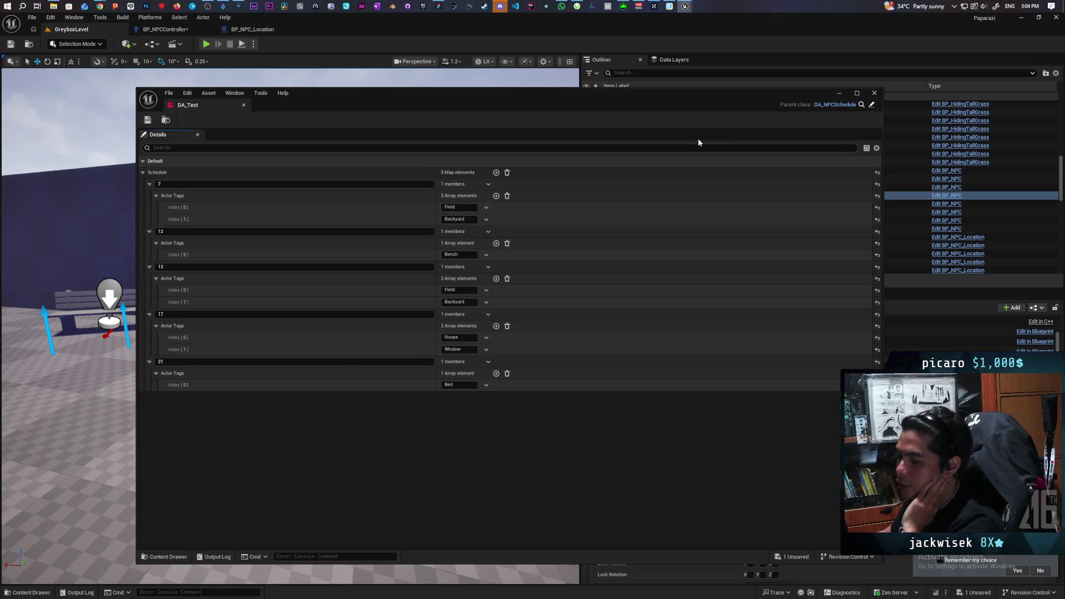
pyautogui.click(874, 93)
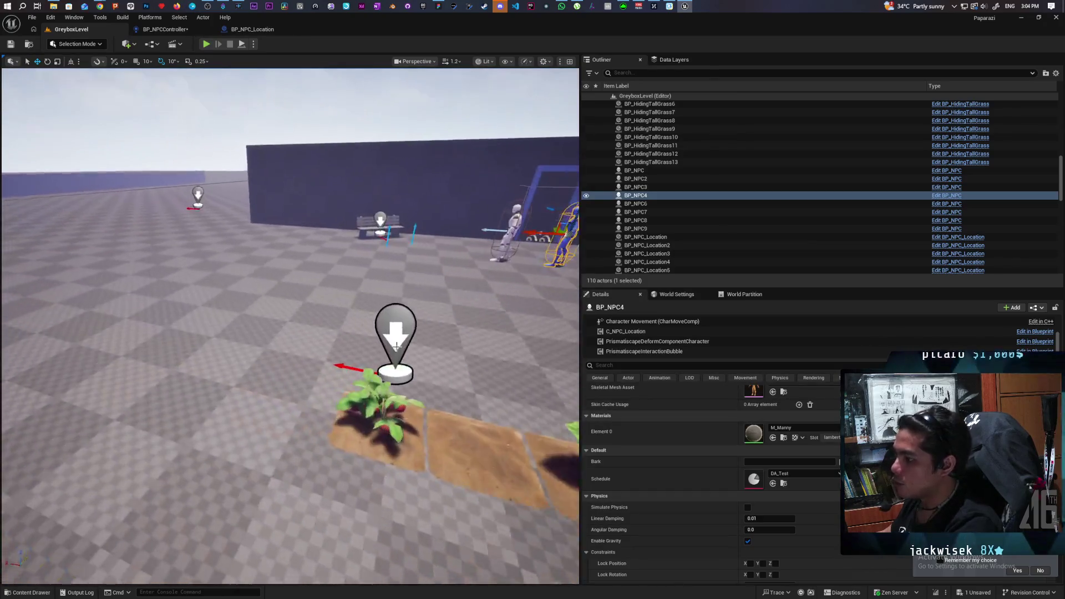
pyautogui.click(416, 327)
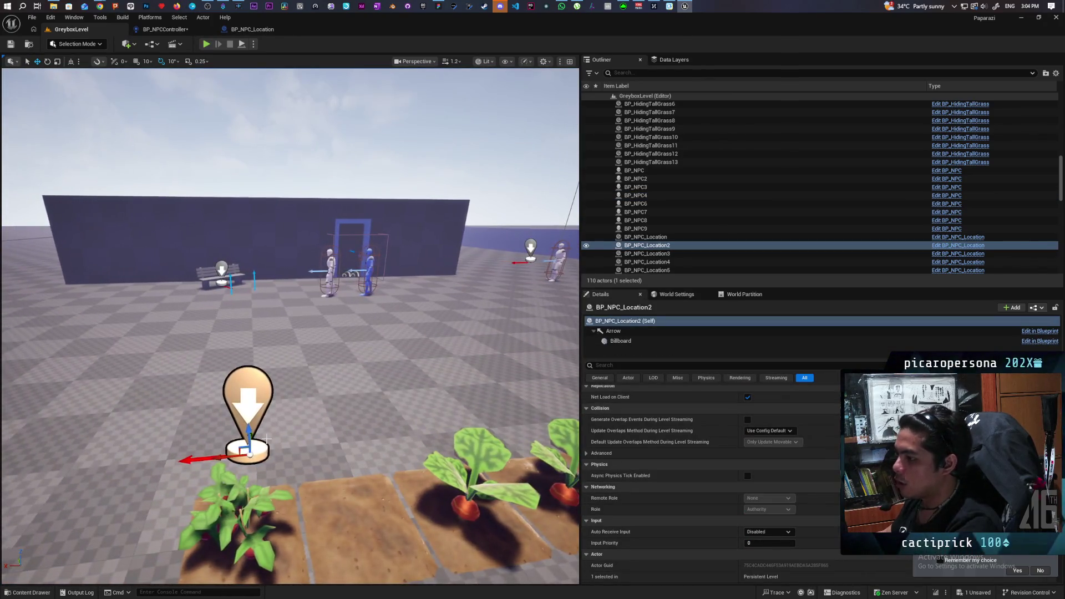
pyautogui.scroll(-5, 319, 362)
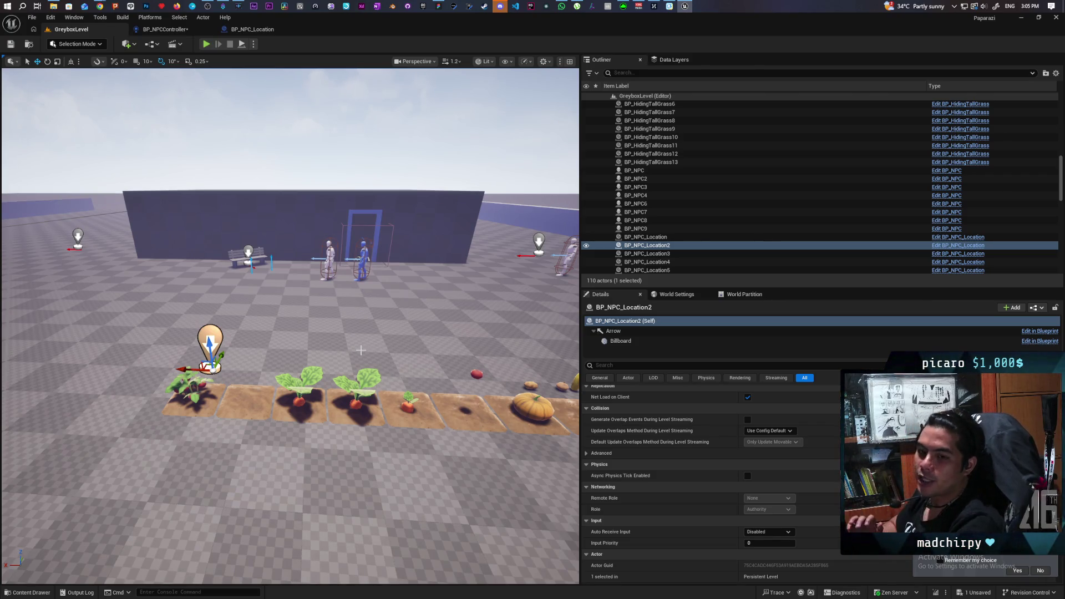
pyautogui.scroll(-3, 472, 146)
pyautogui.scroll(6, 471, 145)
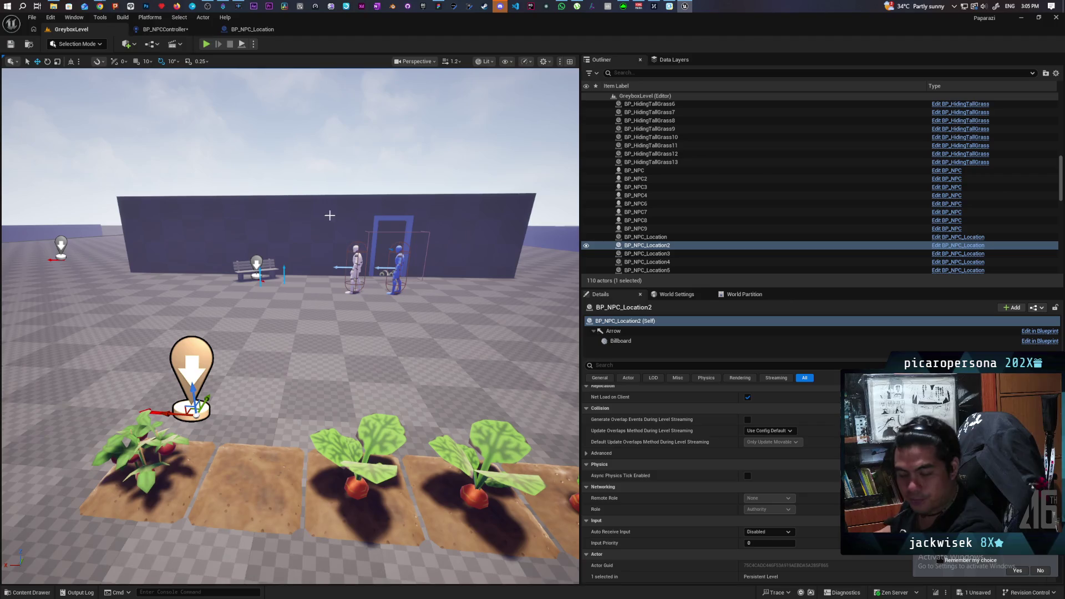
pyautogui.moveTo(307, 257)
pyautogui.mouseDown()
pyautogui.moveTo(300, 285)
pyautogui.moveTo(291, 244)
pyautogui.mouseUp()
pyautogui.press('d')
pyautogui.press('s')
pyautogui.press('e')
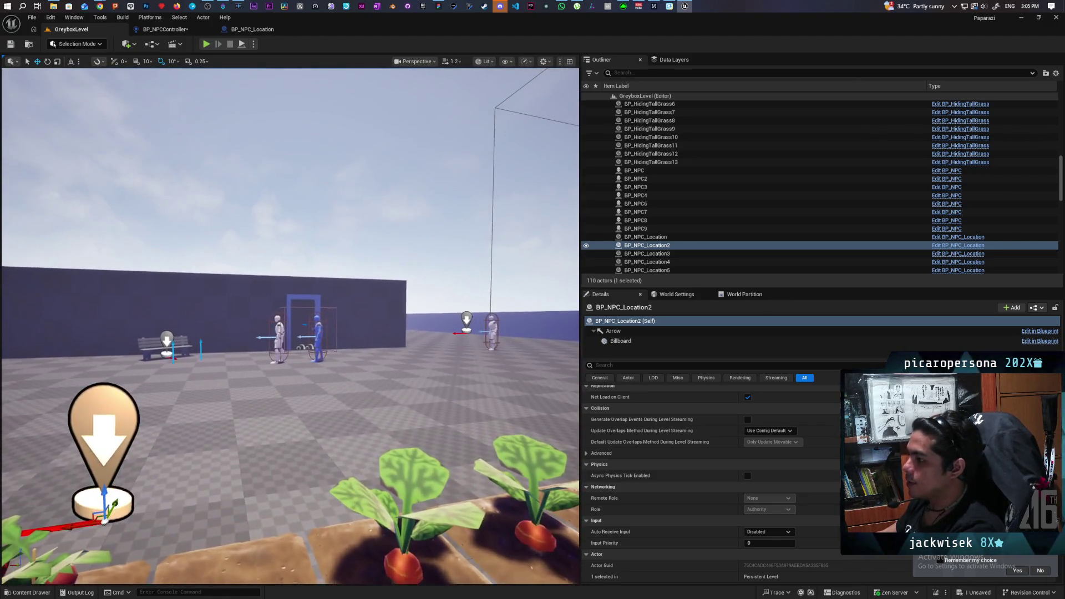
pyautogui.press('w')
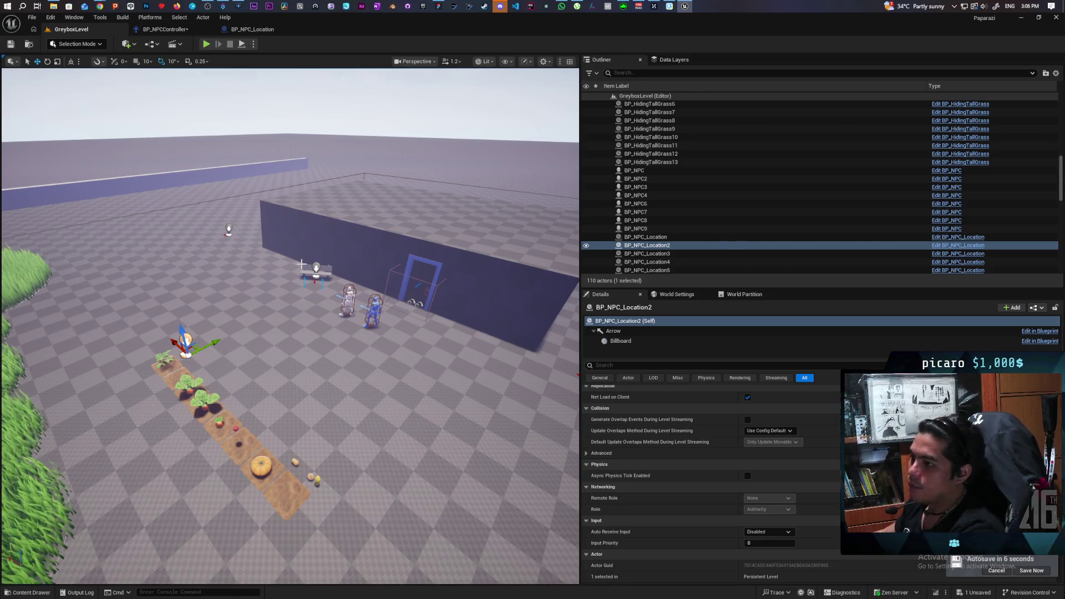
pyautogui.scroll(10, 298, 356)
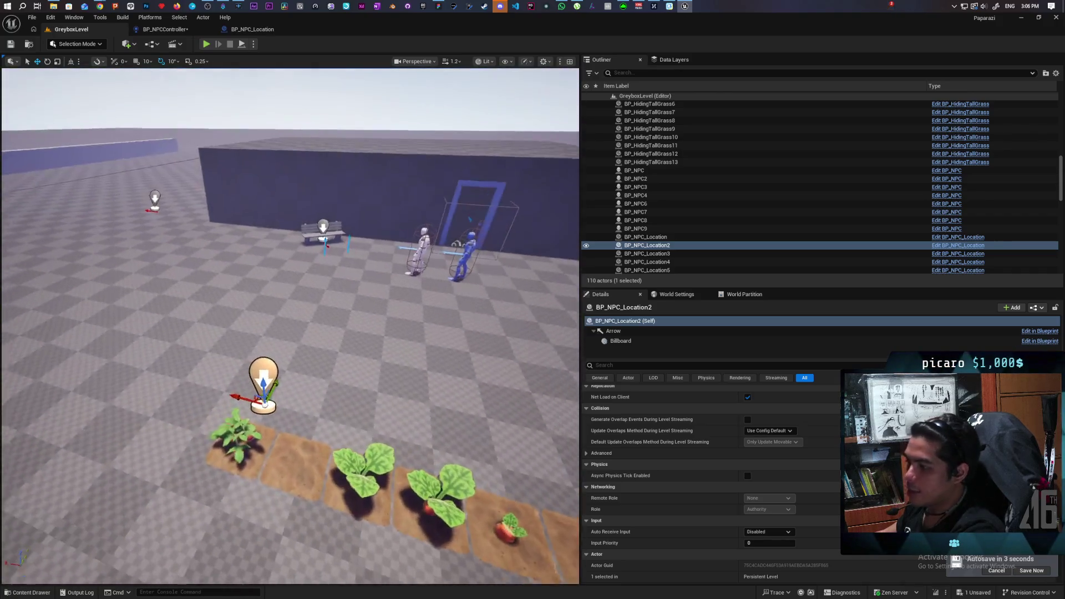
pyautogui.moveTo(290, 326)
pyautogui.mouseDown()
pyautogui.moveTo(244, 329)
pyautogui.moveTo(311, 333)
pyautogui.moveTo(291, 326)
pyautogui.moveTo(322, 377)
pyautogui.moveTo(336, 341)
pyautogui.mouseUp()
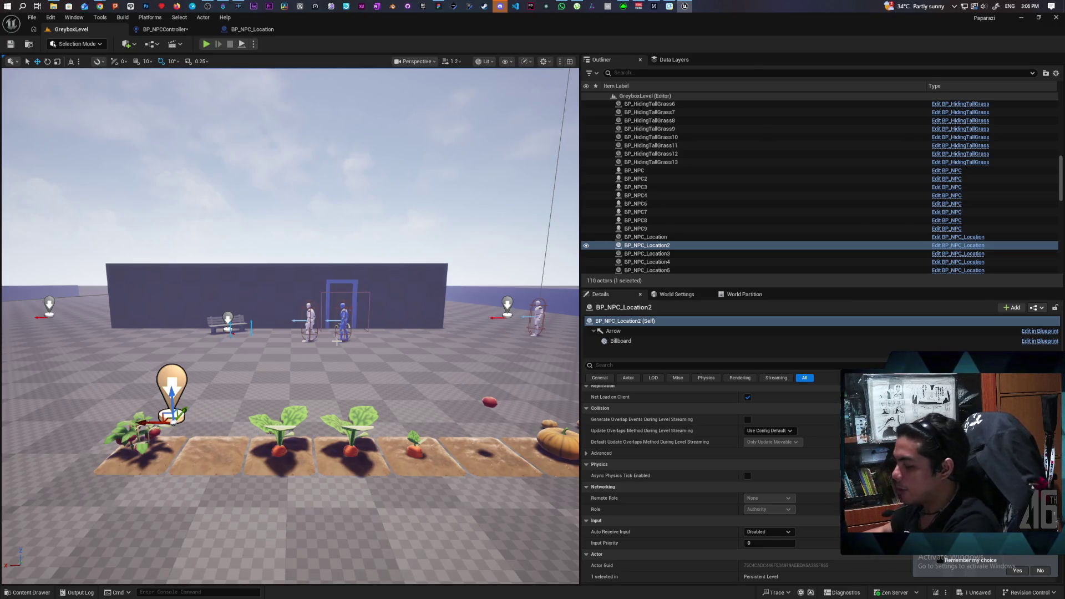
pyautogui.moveTo(290, 209)
pyautogui.mouseDown()
pyautogui.moveTo(275, 184)
pyautogui.moveTo(277, 205)
pyautogui.moveTo(280, 192)
pyautogui.moveTo(302, 191)
pyautogui.moveTo(302, 175)
pyautogui.moveTo(302, 194)
pyautogui.mouseUp()
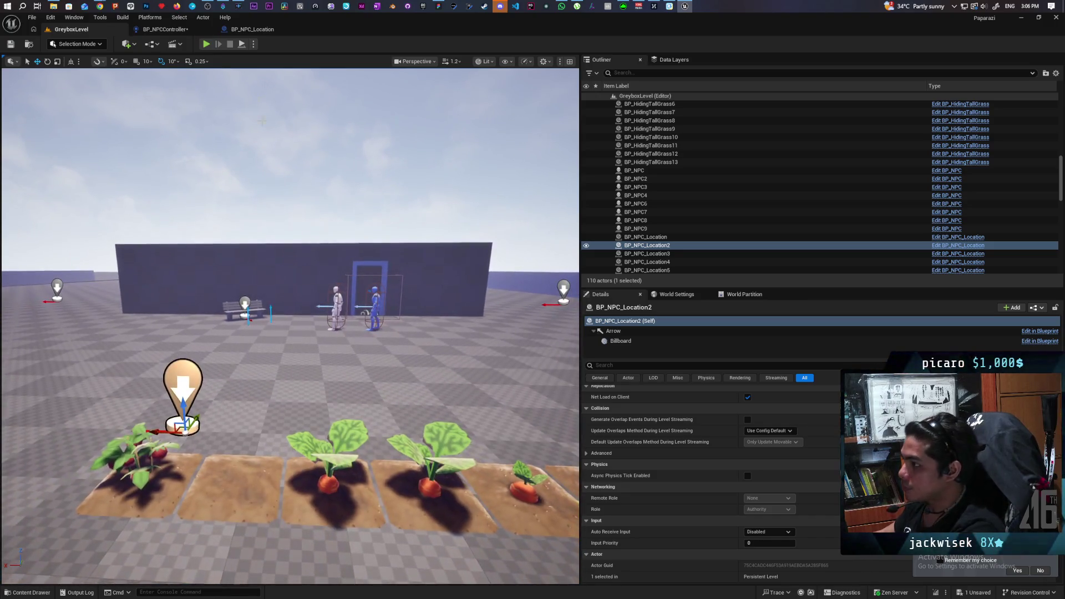
pyautogui.click(253, 29)
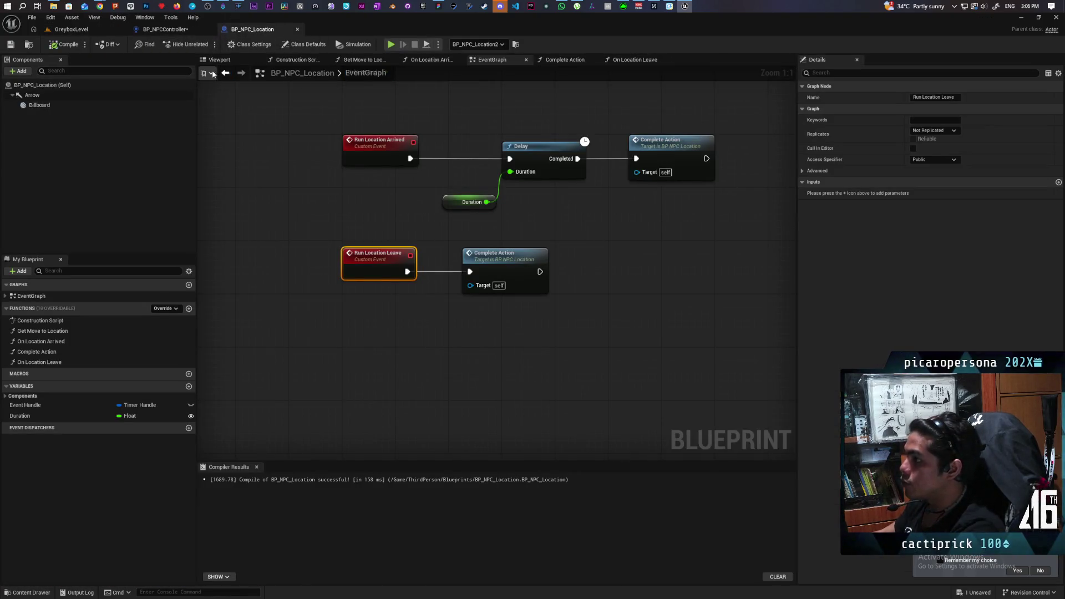
pyautogui.click(634, 60)
pyautogui.click(498, 64)
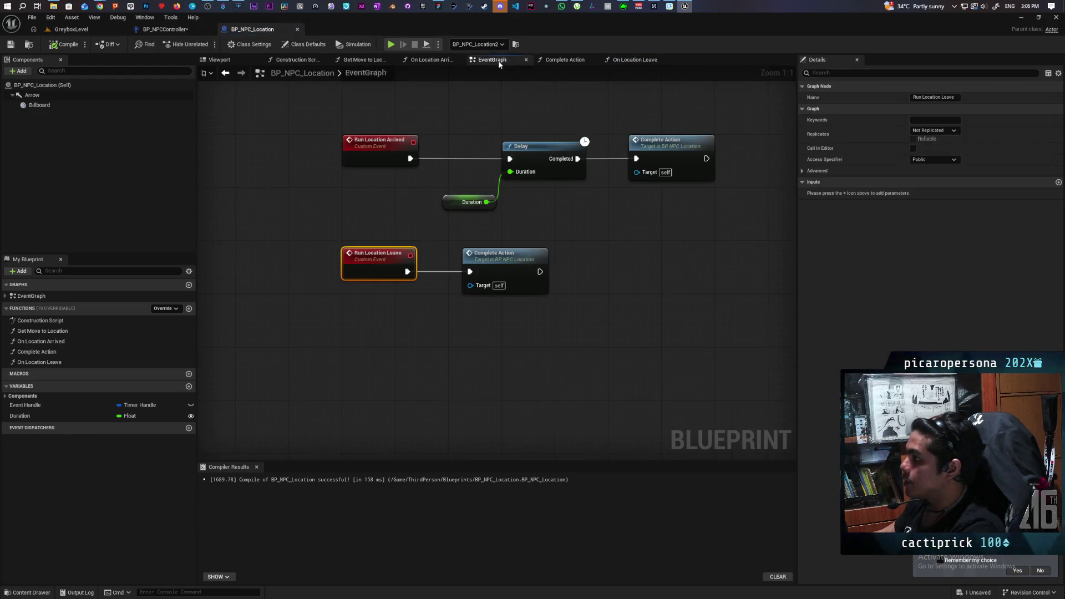
pyautogui.click(166, 29)
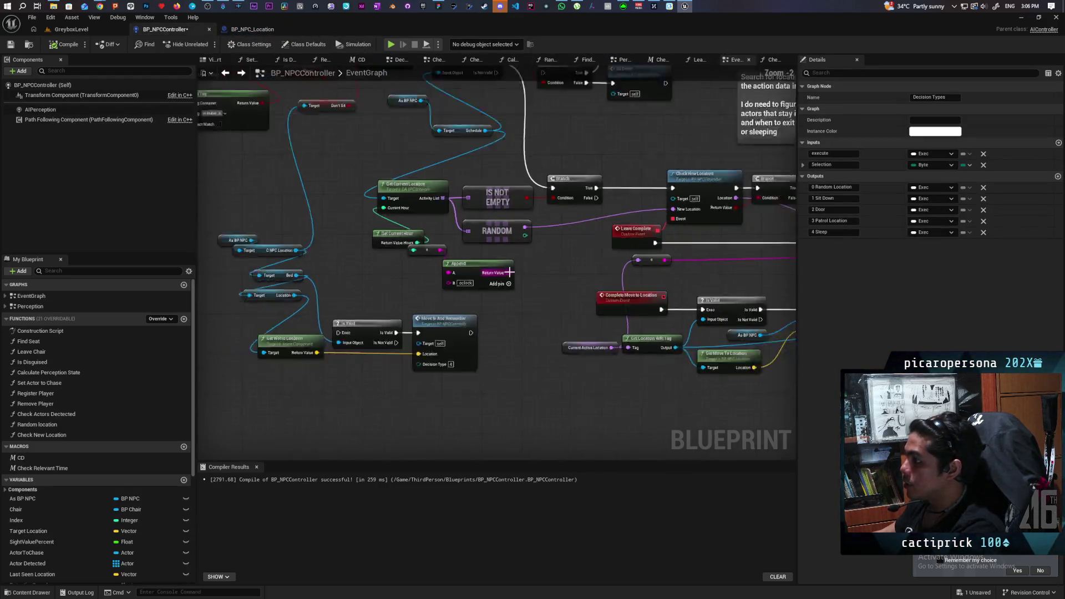
pyautogui.scroll(7, 282, 160)
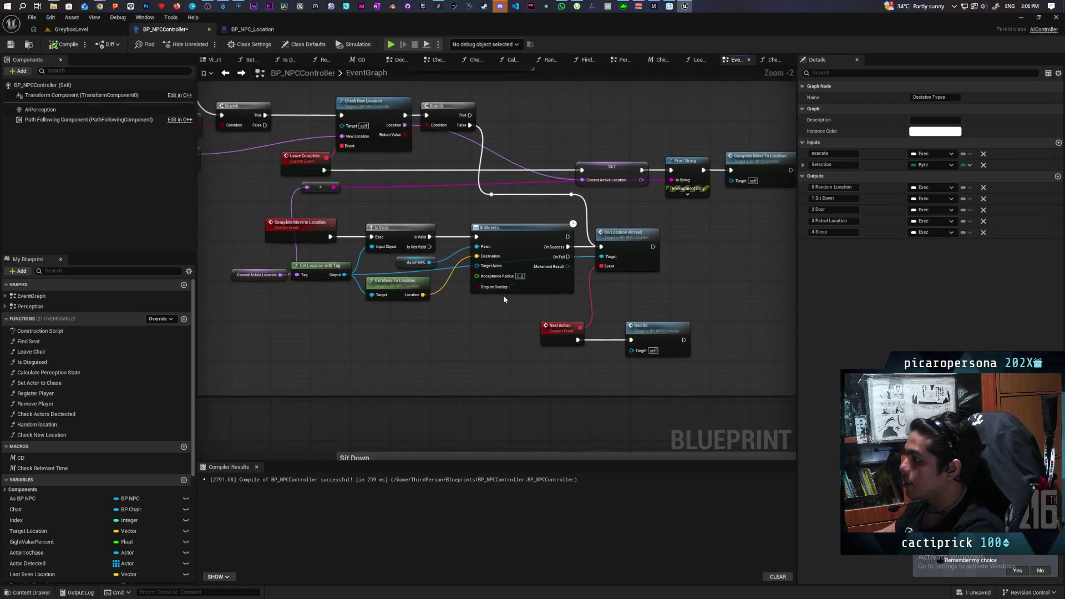
pyautogui.scroll(-6, 464, 297)
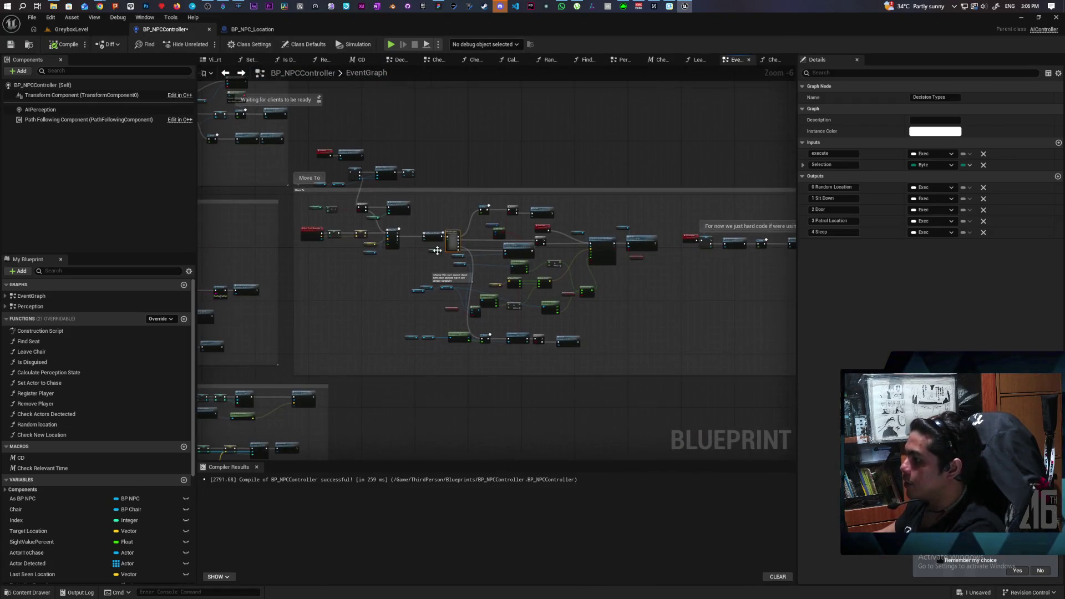
pyautogui.moveTo(299, 203)
pyautogui.mouseDown()
pyautogui.moveTo(383, 245)
pyautogui.moveTo(428, 298)
pyautogui.moveTo(457, 267)
pyautogui.moveTo(578, 303)
pyautogui.moveTo(617, 346)
pyautogui.moveTo(694, 356)
pyautogui.mouseUp()
pyautogui.scroll(5, 694, 315)
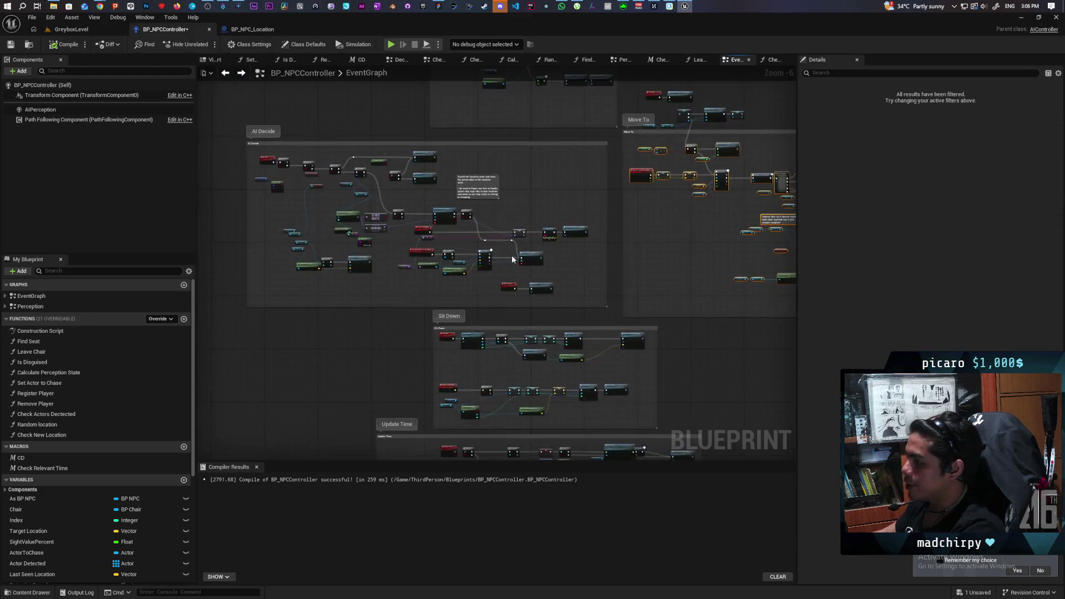
pyautogui.moveTo(447, 314); pyautogui.dragTo(557, 314)
pyautogui.click(354, 211)
pyautogui.moveTo(354, 210); pyautogui.dragTo(376, 206)
pyautogui.scroll(1, 377, 205)
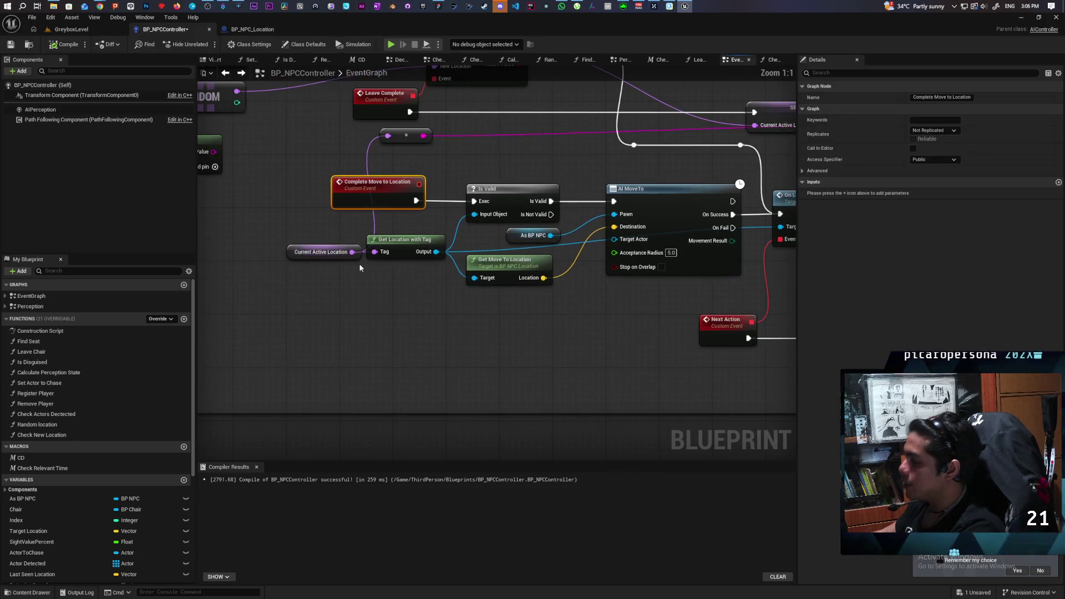
pyautogui.moveTo(288, 274)
pyautogui.mouseDown()
pyautogui.moveTo(343, 239)
pyautogui.moveTo(335, 302)
pyautogui.moveTo(340, 242)
pyautogui.mouseUp()
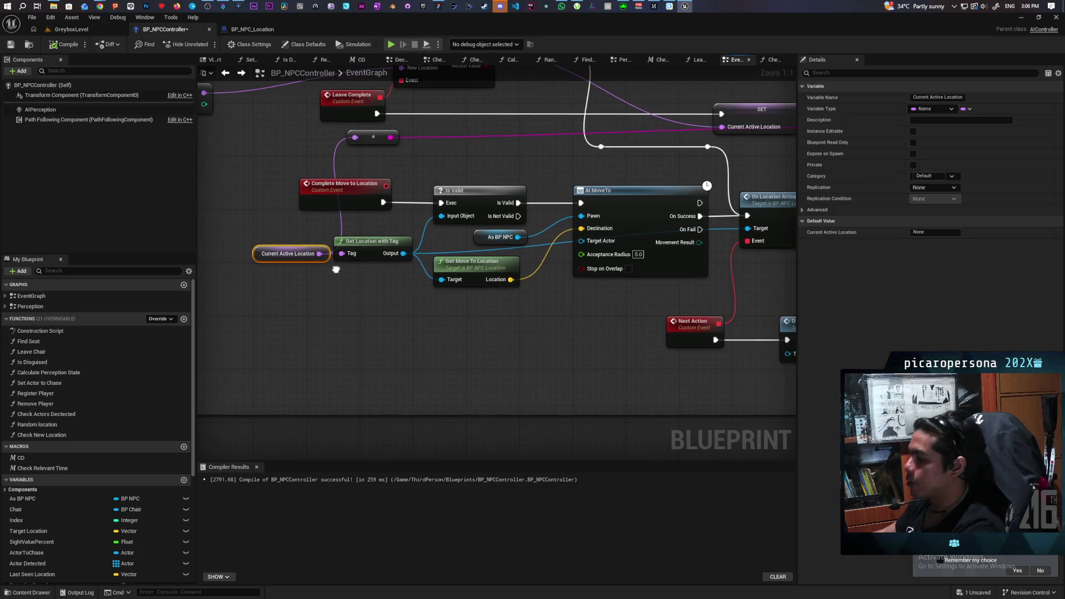
pyautogui.moveTo(357, 280); pyautogui.dragTo(382, 245)
pyautogui.moveTo(294, 278); pyautogui.dragTo(373, 244)
pyautogui.moveTo(383, 286)
pyautogui.mouseDown()
pyautogui.moveTo(413, 249)
pyautogui.moveTo(428, 255)
pyautogui.mouseUp()
pyautogui.moveTo(684, 217); pyautogui.dragTo(605, 274)
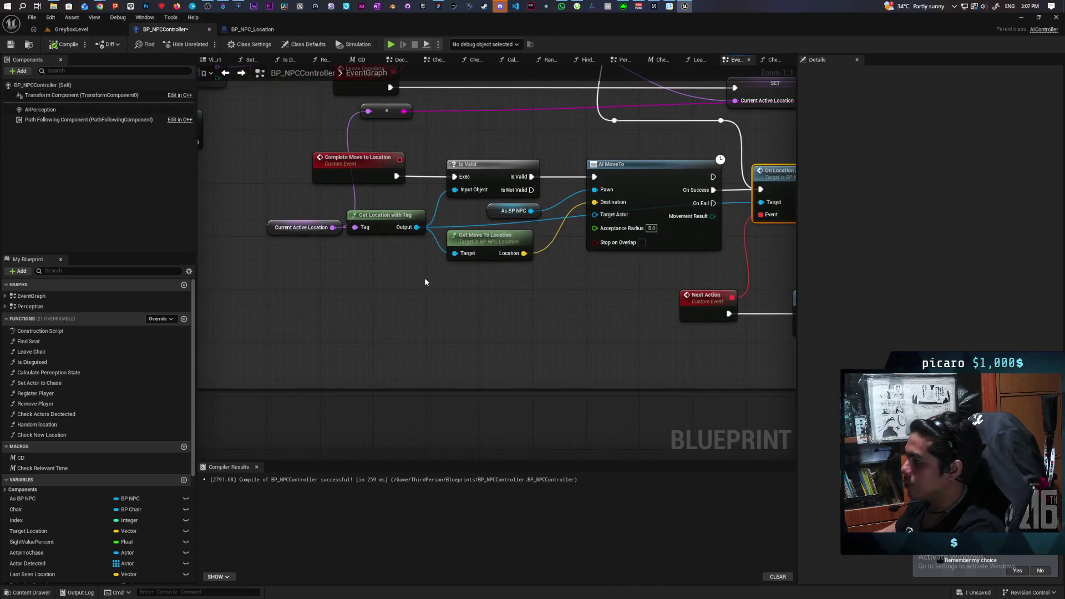
pyautogui.moveTo(285, 160); pyautogui.dragTo(507, 269)
pyautogui.moveTo(445, 325); pyautogui.dragTo(473, 309)
pyautogui.moveTo(533, 222); pyautogui.dragTo(306, 322)
pyautogui.moveTo(687, 271)
pyautogui.mouseDown()
pyautogui.moveTo(595, 247)
pyautogui.moveTo(495, 246)
pyautogui.mouseUp()
pyautogui.click(575, 231)
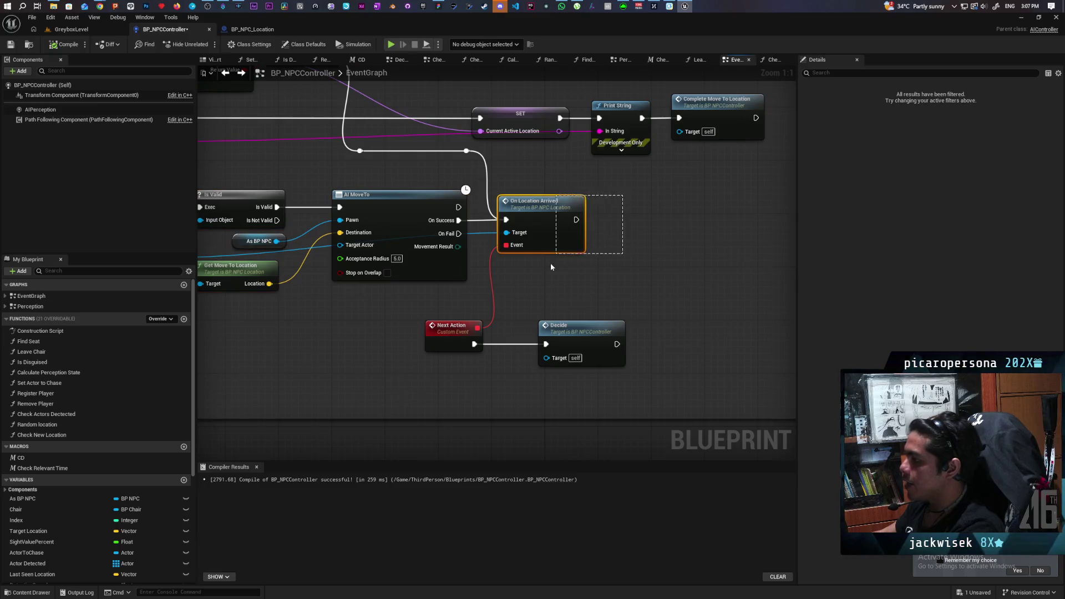
pyautogui.doubleClick(550, 209)
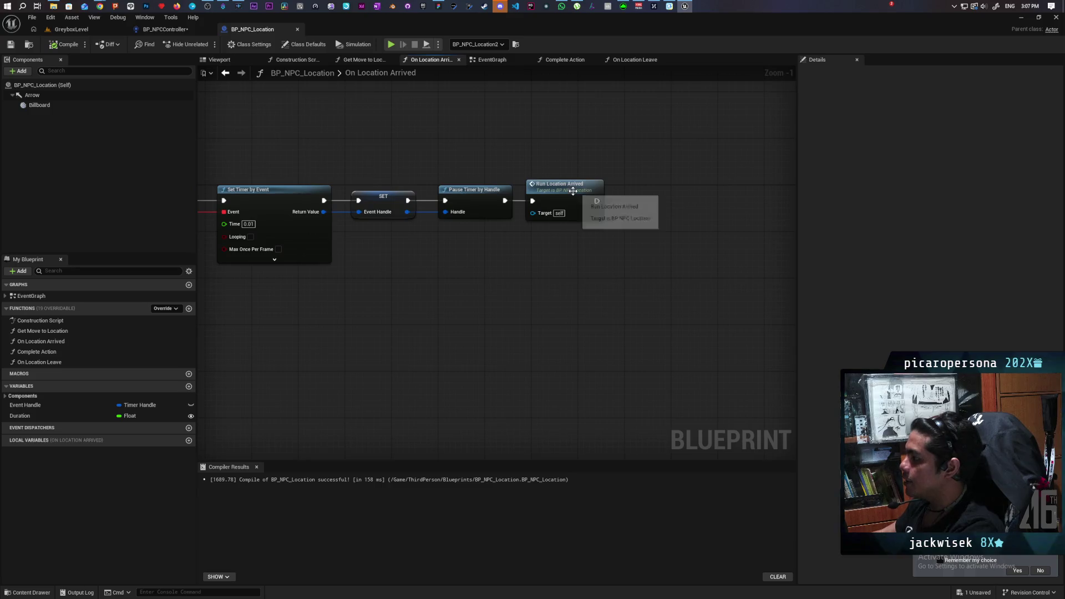
pyautogui.doubleClick(555, 197)
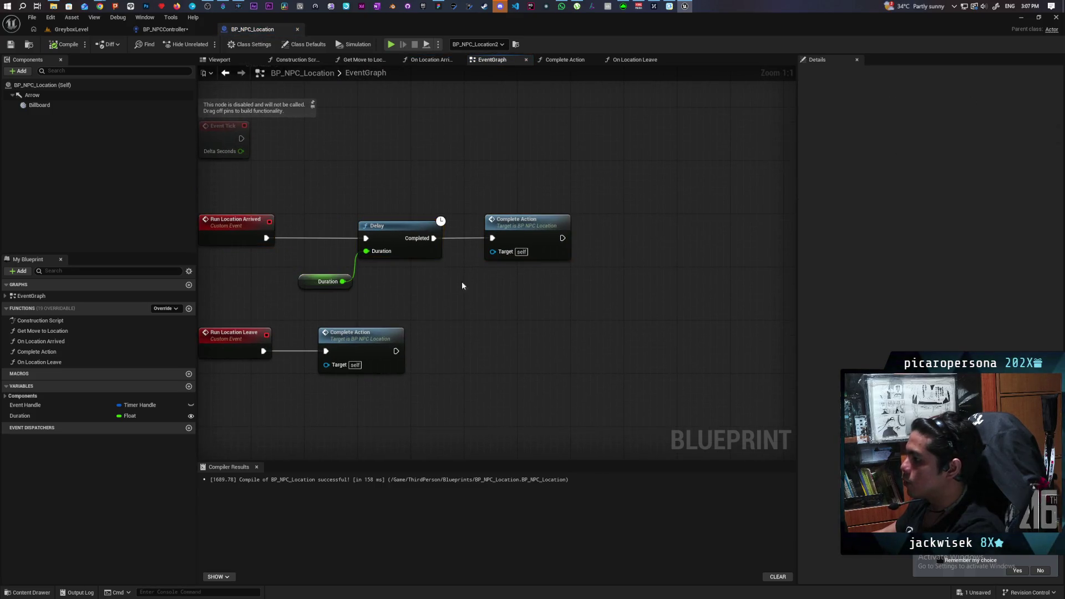
pyautogui.moveTo(297, 209); pyautogui.dragTo(690, 295)
pyautogui.click(654, 287)
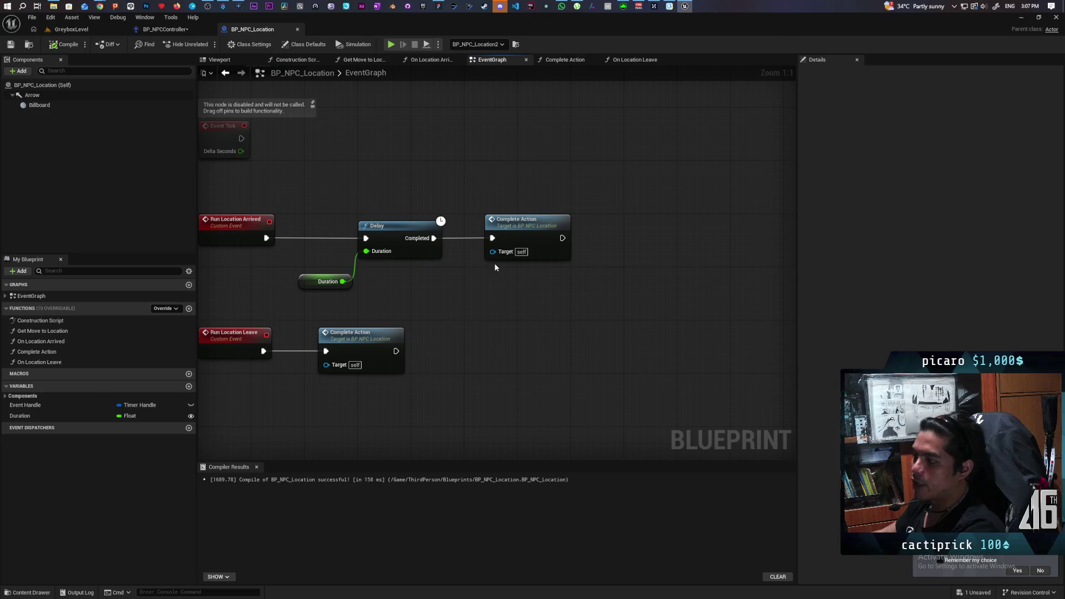
pyautogui.click(417, 249)
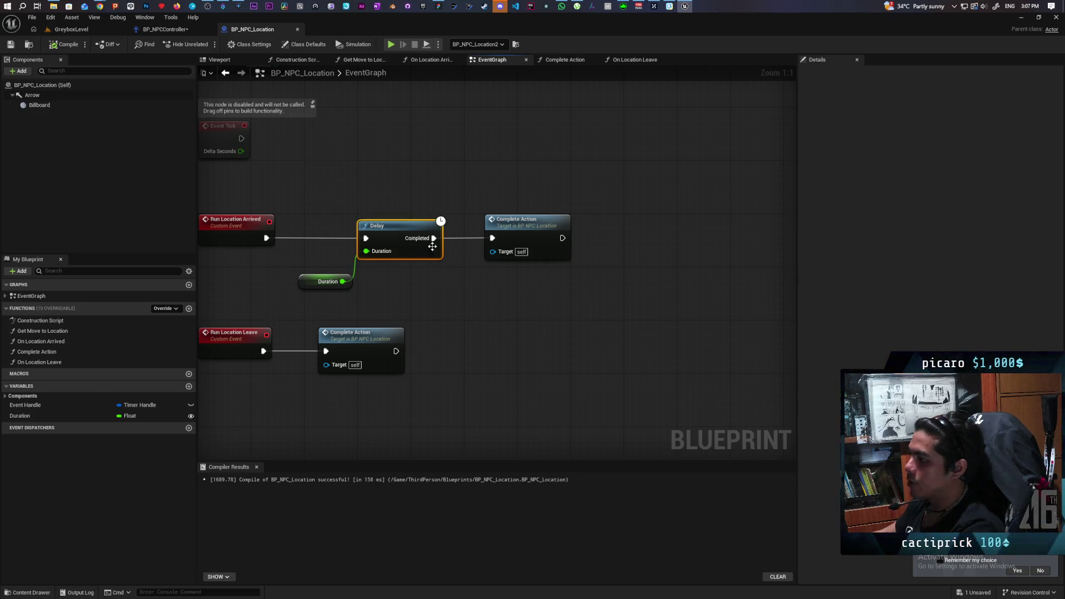
pyautogui.click(506, 320)
pyautogui.click(550, 253)
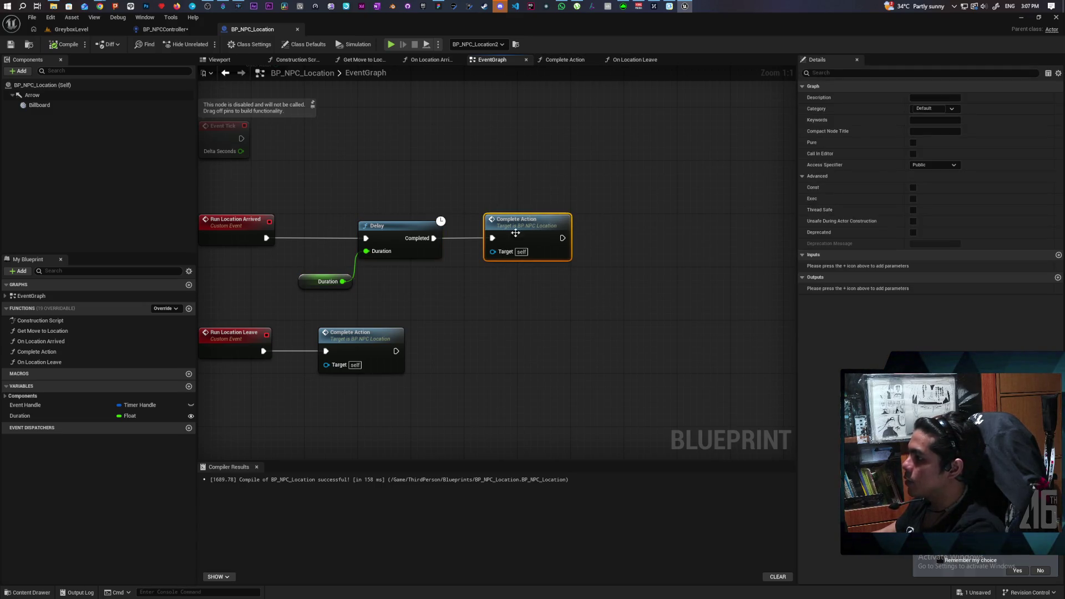
pyautogui.doubleClick(529, 234)
pyautogui.click(473, 268)
pyautogui.doubleClick(373, 73)
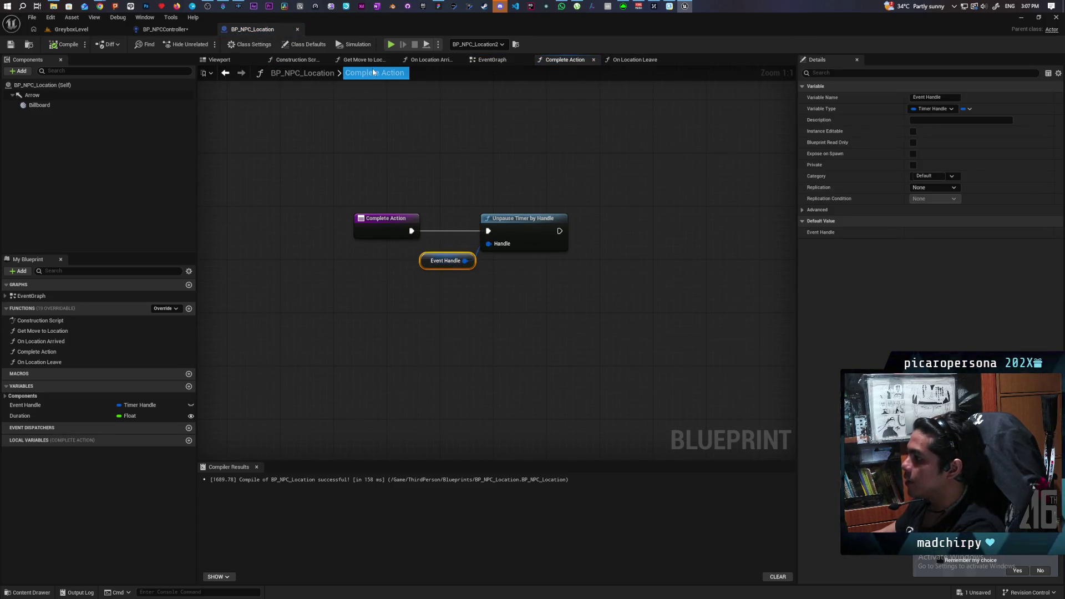
pyautogui.click(492, 61)
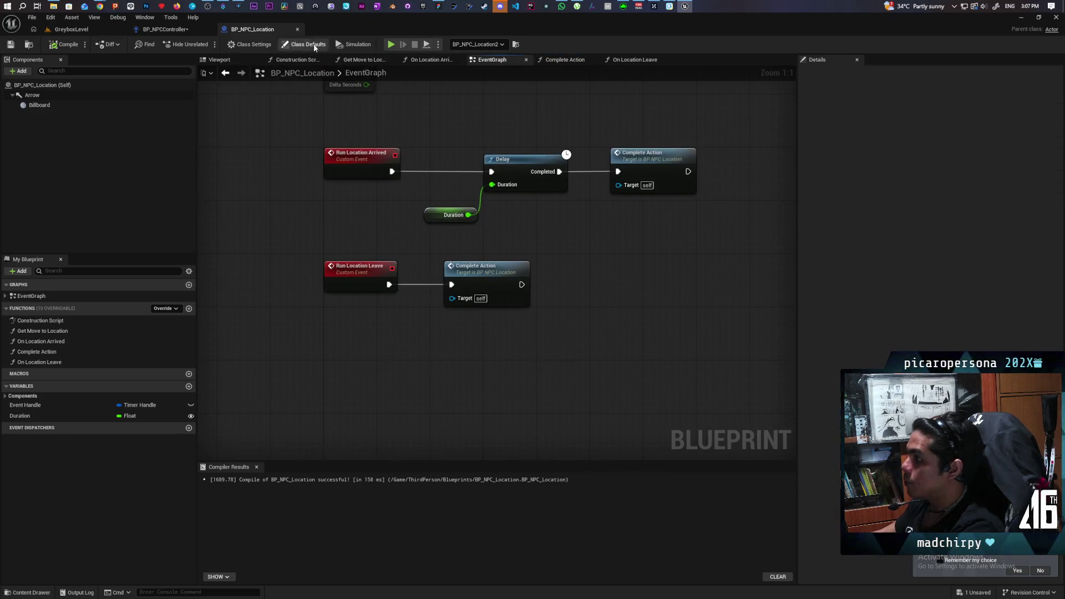
pyautogui.click(219, 59)
pyautogui.click(165, 29)
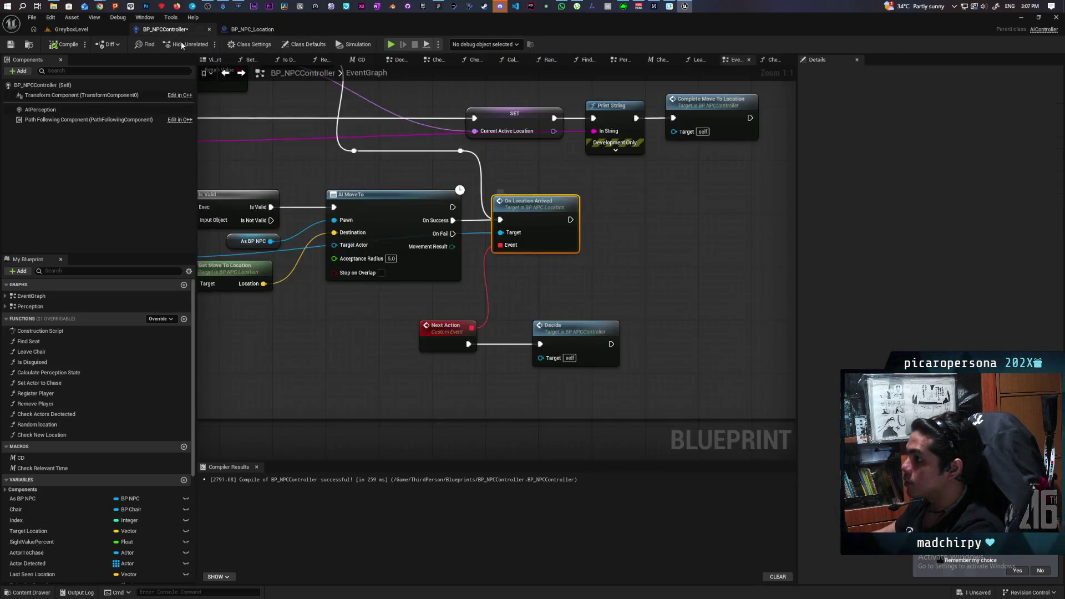
pyautogui.click(454, 261)
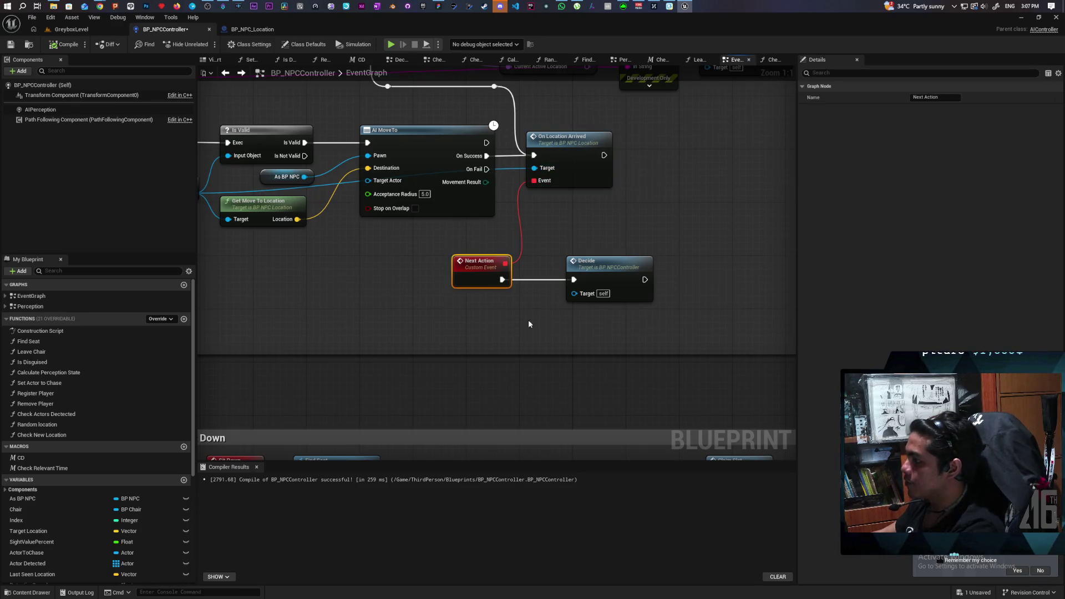
pyautogui.click(661, 205)
pyautogui.moveTo(653, 115); pyautogui.dragTo(571, 215)
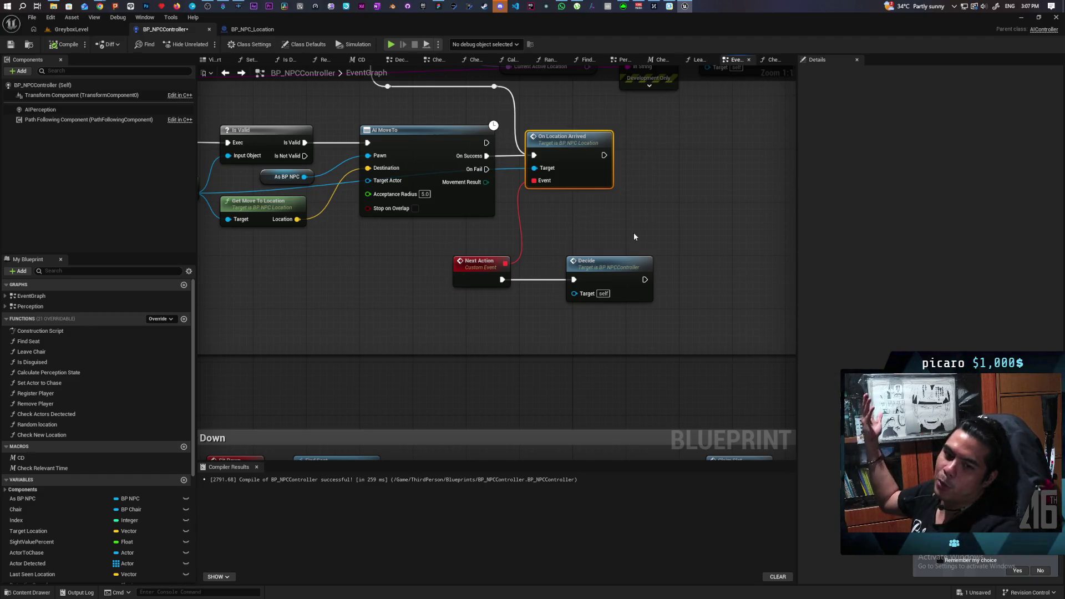
pyautogui.moveTo(652, 117); pyautogui.dragTo(565, 207)
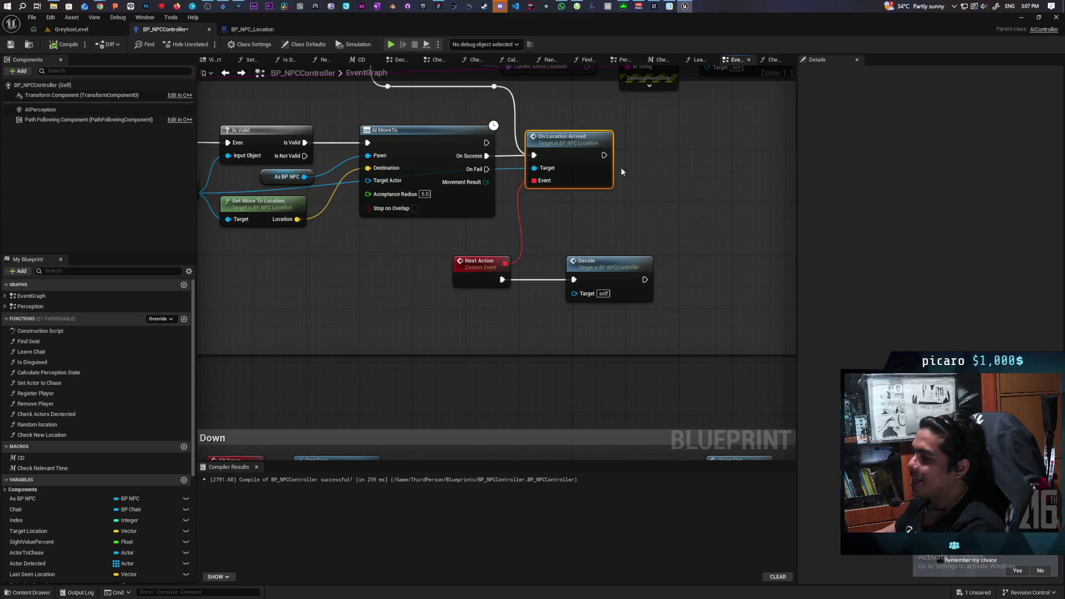
pyautogui.moveTo(591, 231); pyautogui.dragTo(563, 283)
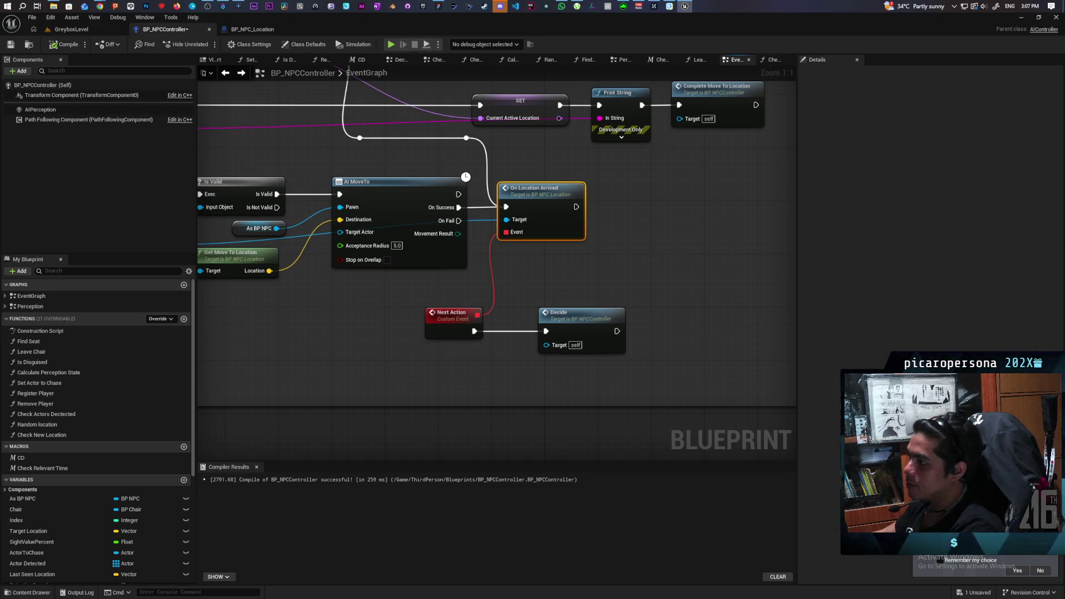
pyautogui.moveTo(753, 219); pyautogui.dragTo(640, 190)
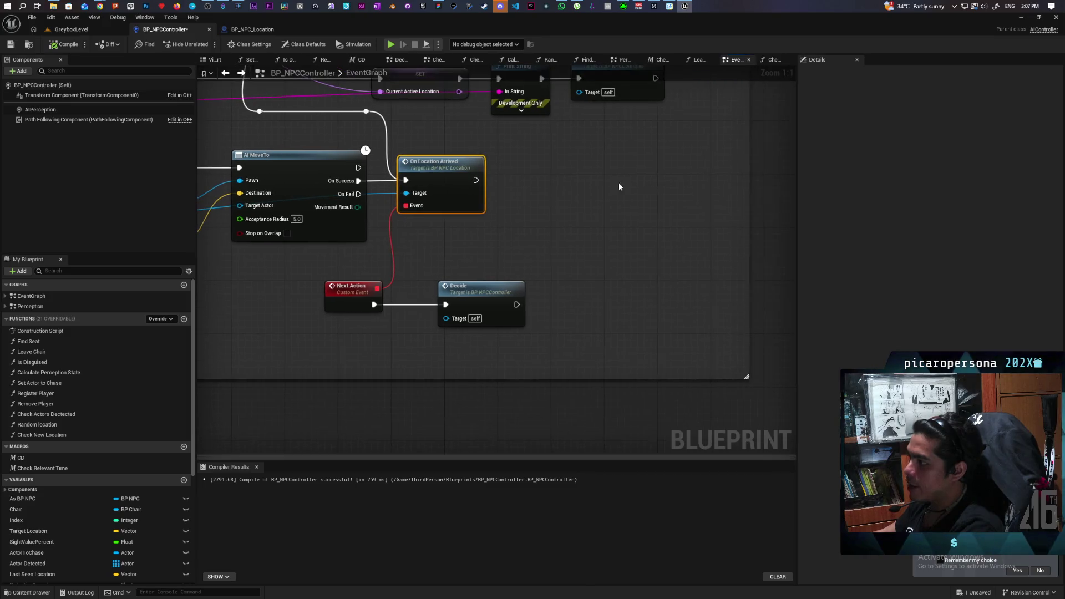
pyautogui.click(346, 336)
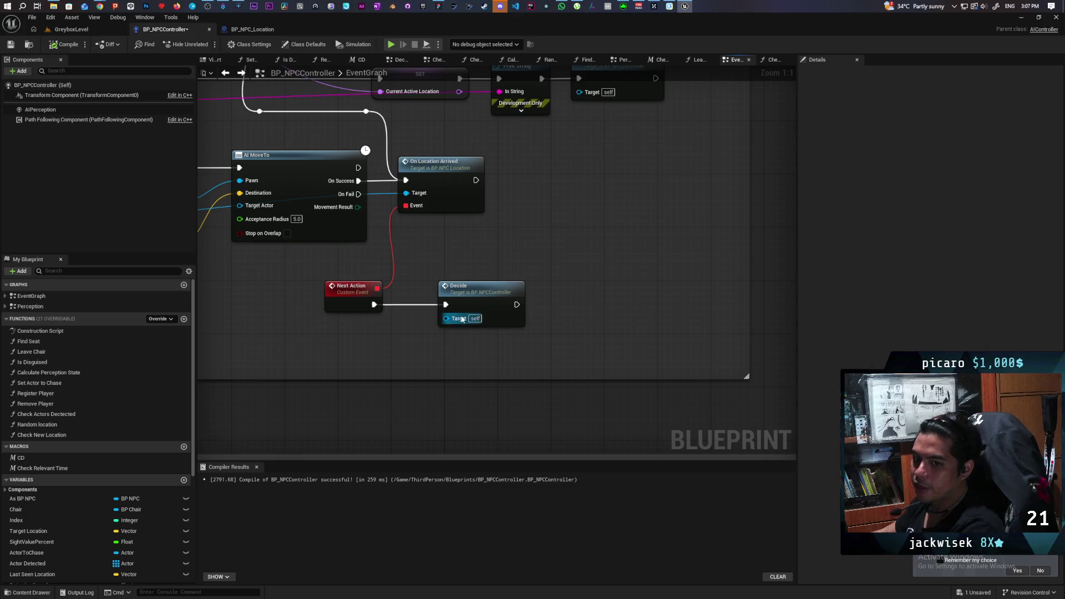
pyautogui.moveTo(343, 286); pyautogui.dragTo(504, 330)
pyautogui.moveTo(673, 221)
pyautogui.mouseDown()
pyautogui.moveTo(570, 302)
pyautogui.moveTo(682, 252)
pyautogui.mouseUp()
pyautogui.scroll(-4, 558, 201)
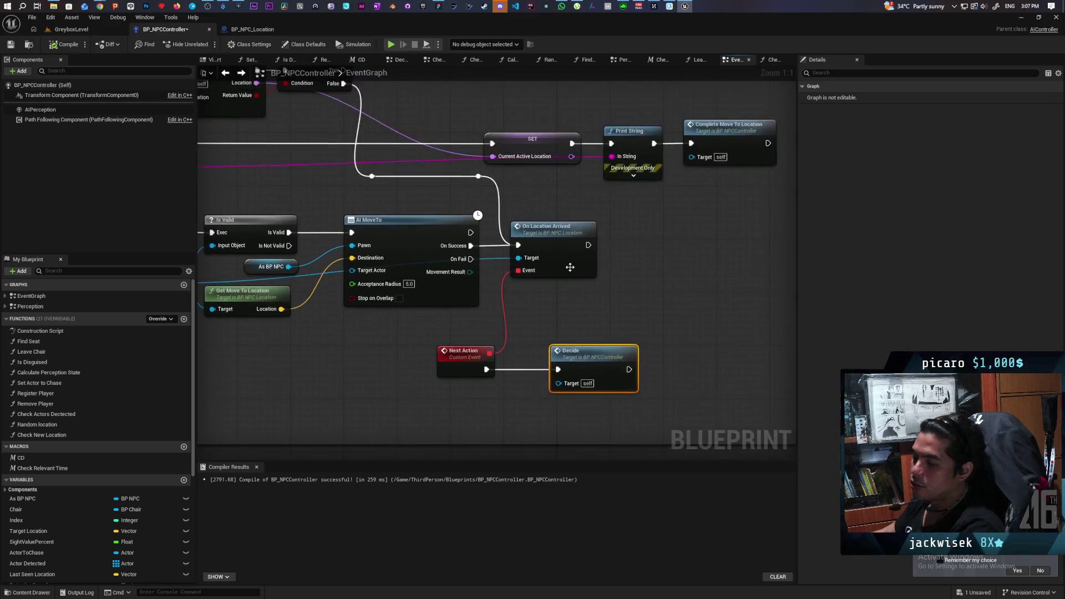
pyautogui.moveTo(396, 170); pyautogui.dragTo(449, 236)
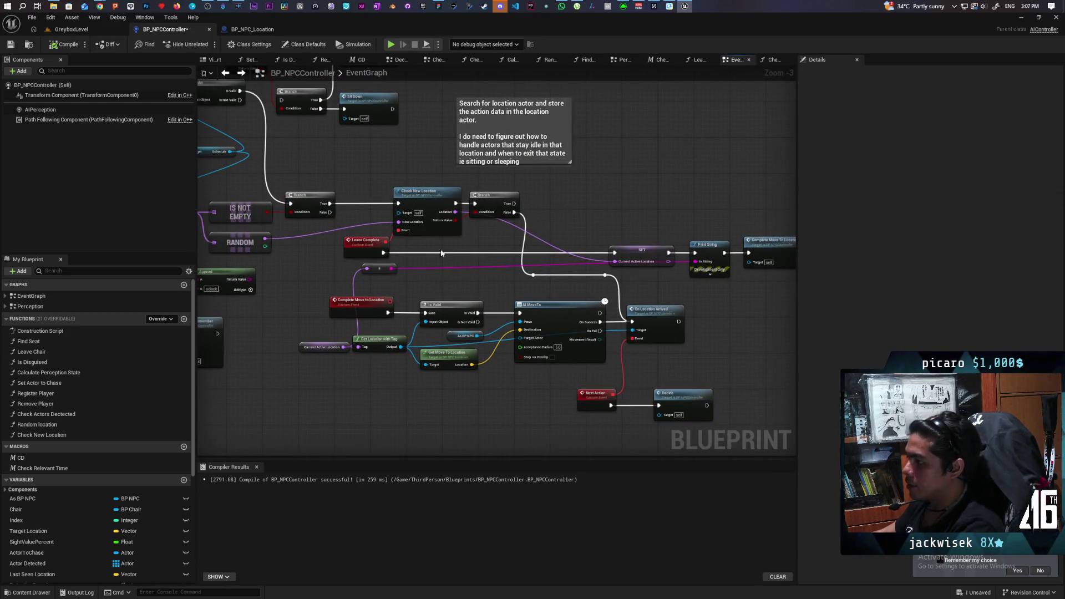
pyautogui.scroll(3, 443, 254)
pyautogui.moveTo(317, 161); pyautogui.dragTo(444, 236)
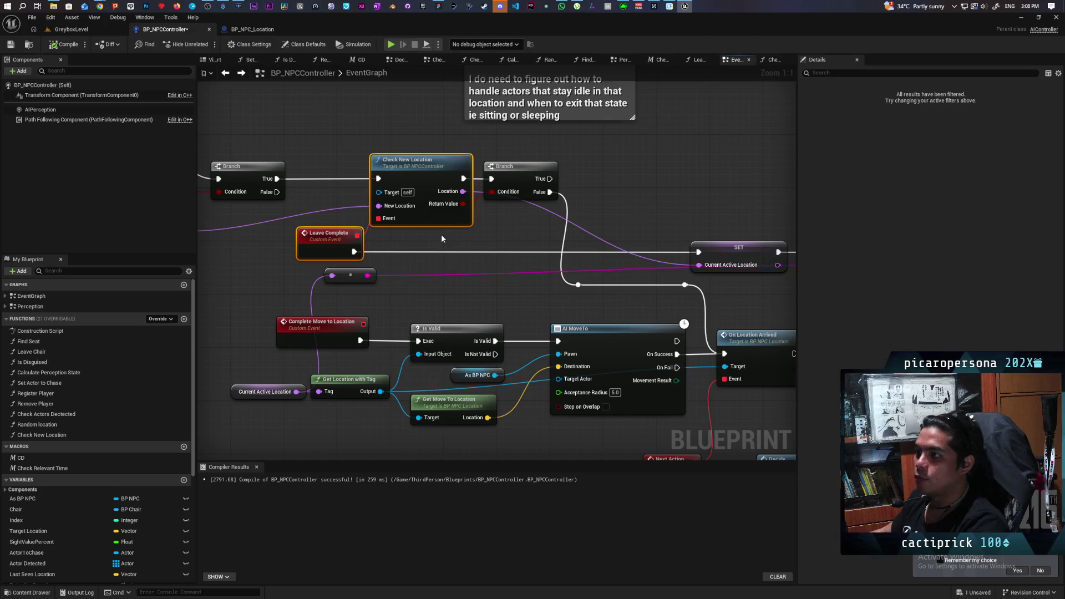
pyautogui.moveTo(795, 400)
pyautogui.mouseDown()
pyautogui.moveTo(521, 209)
pyautogui.moveTo(454, 206)
pyautogui.mouseUp()
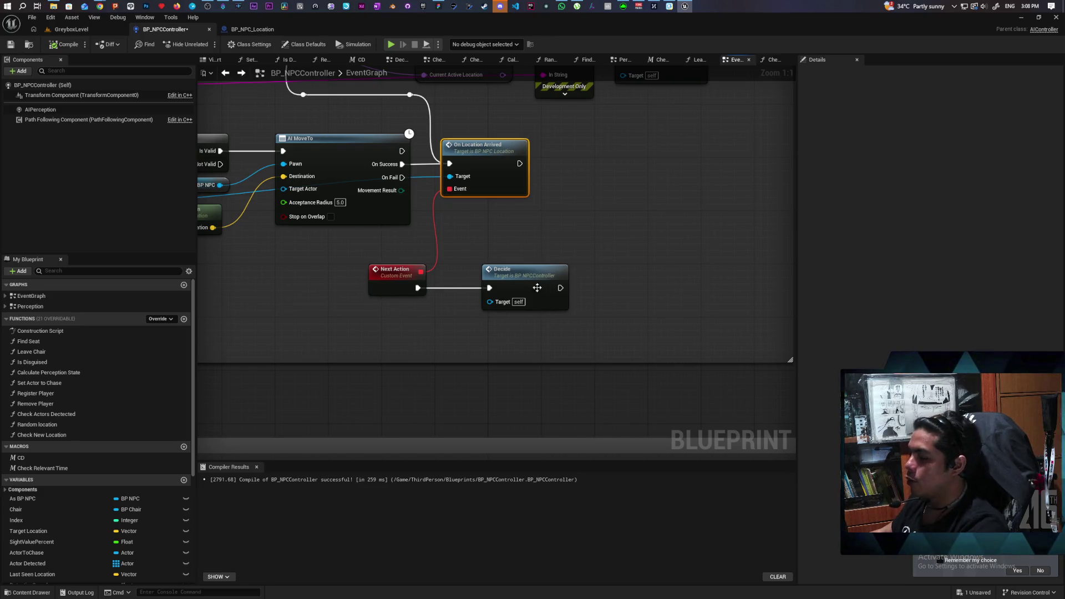
pyautogui.moveTo(402, 350)
pyautogui.mouseDown()
pyautogui.moveTo(614, 268)
pyautogui.moveTo(453, 221)
pyautogui.mouseUp()
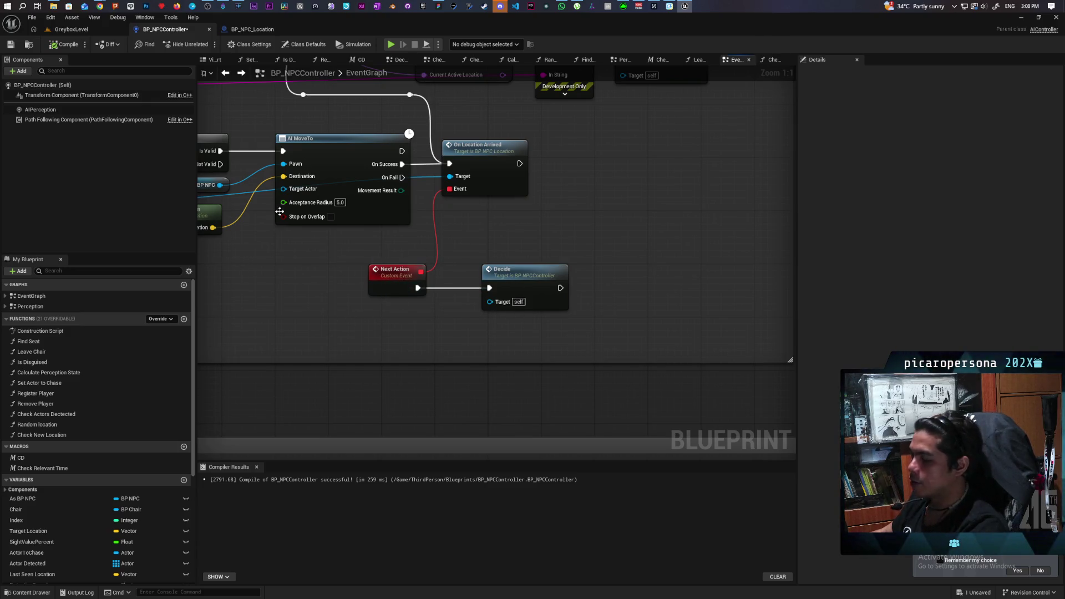
pyautogui.moveTo(366, 313); pyautogui.dragTo(611, 259)
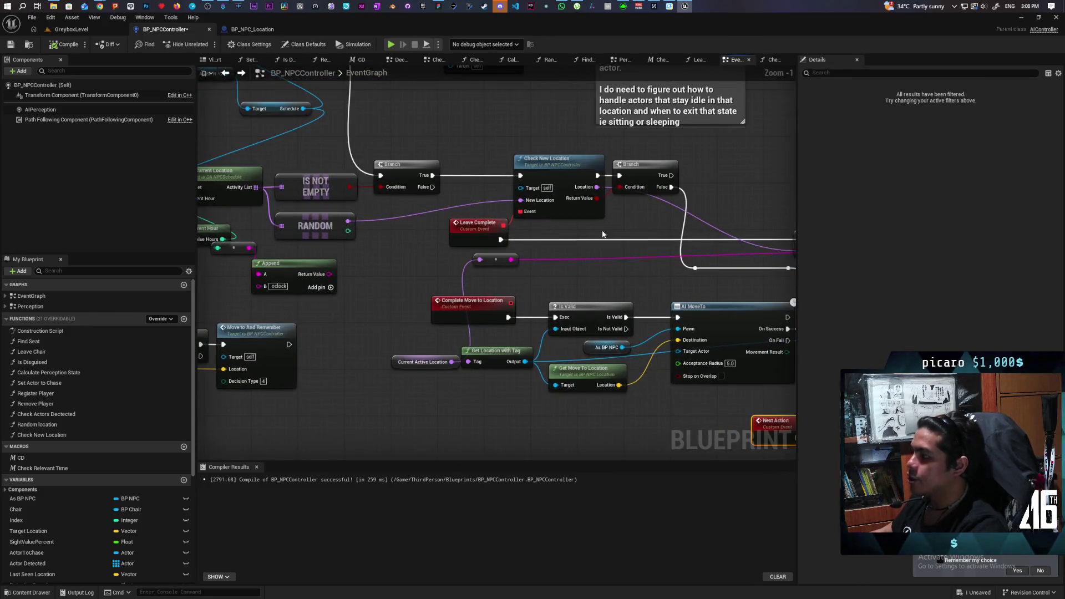
pyautogui.scroll(-1, 566, 222)
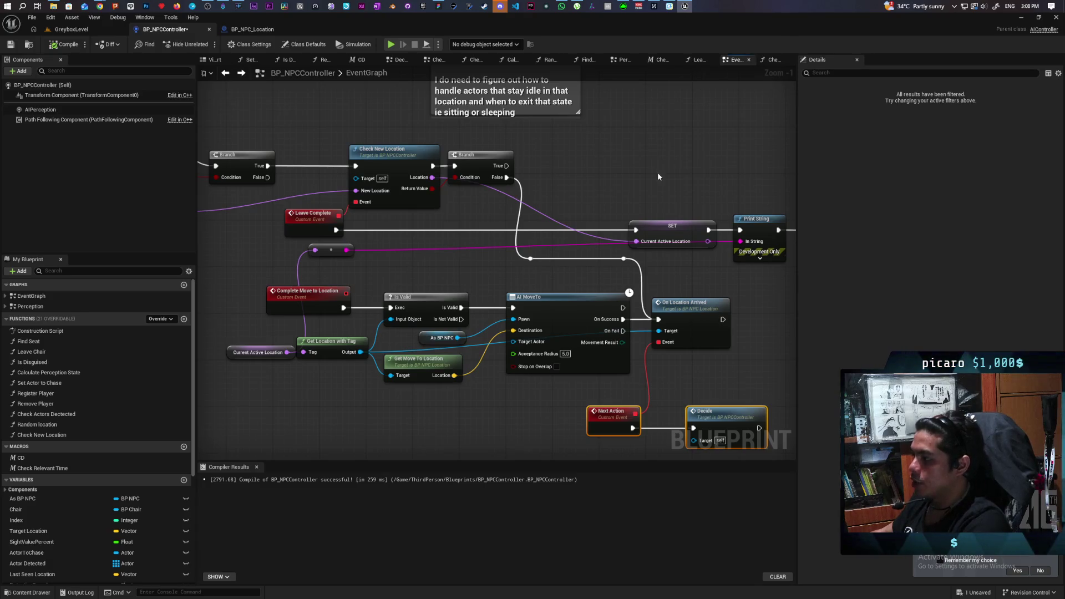
pyautogui.click(605, 250)
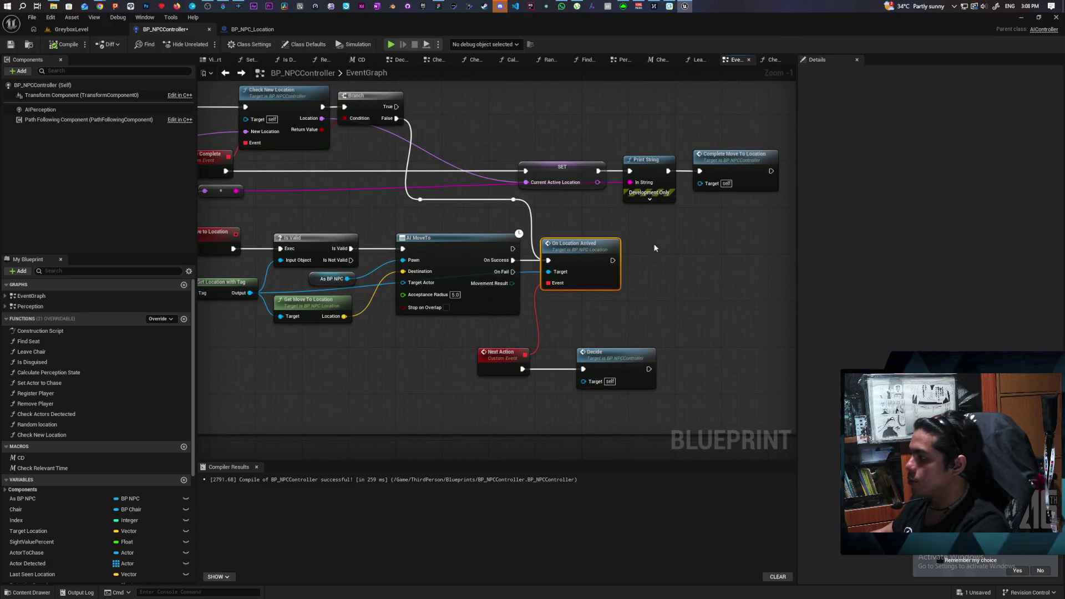
pyautogui.click(645, 275)
pyautogui.moveTo(671, 275); pyautogui.dragTo(610, 338)
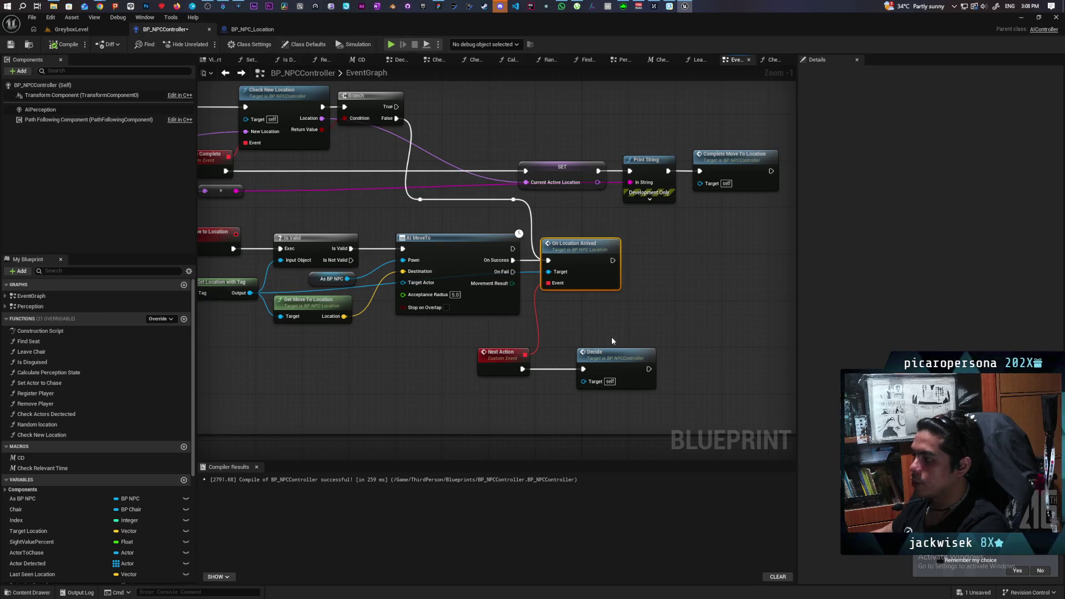
pyautogui.rightClick(612, 303)
pyautogui.click(477, 205)
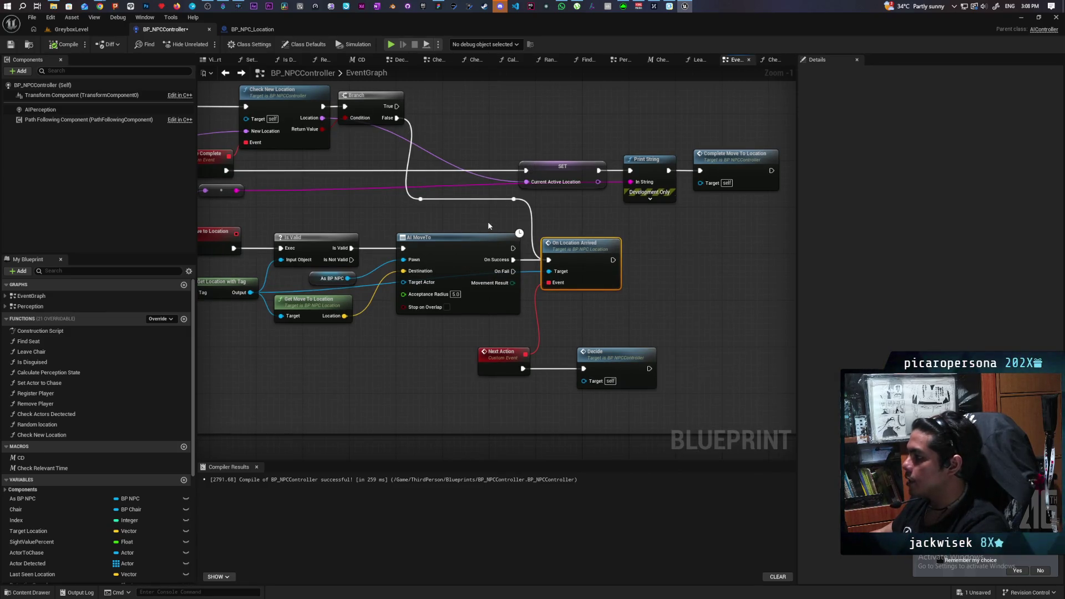
pyautogui.moveTo(670, 233); pyautogui.dragTo(599, 308)
pyautogui.moveTo(417, 122); pyautogui.dragTo(634, 127)
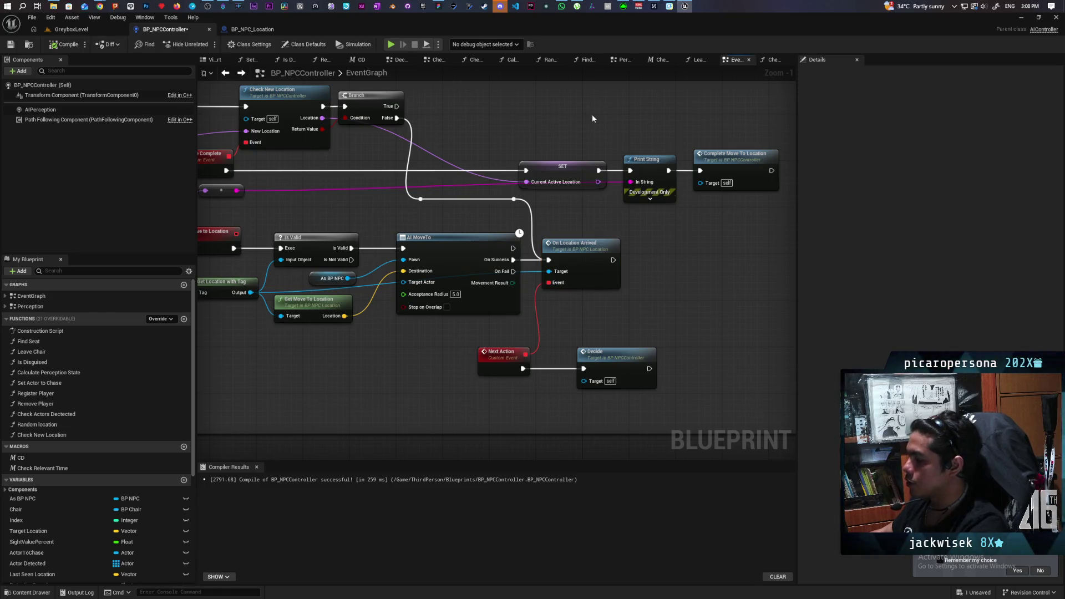
pyautogui.moveTo(357, 212)
pyautogui.mouseDown()
pyautogui.moveTo(486, 209)
pyautogui.moveTo(358, 175)
pyautogui.mouseUp()
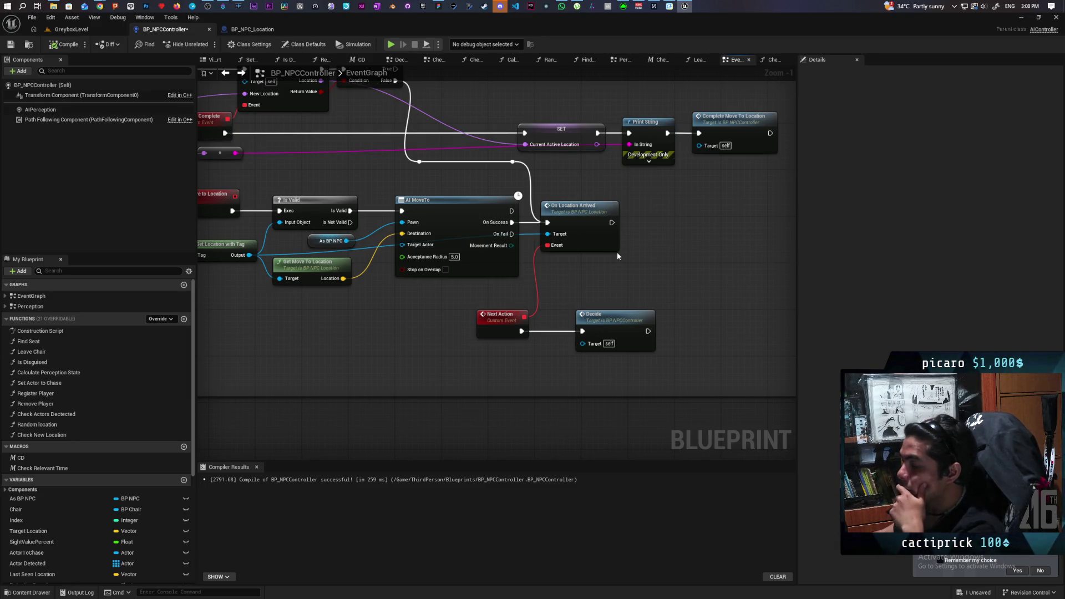
pyautogui.moveTo(617, 252)
pyautogui.mouseDown()
pyautogui.moveTo(594, 295)
pyautogui.moveTo(593, 325)
pyautogui.mouseUp()
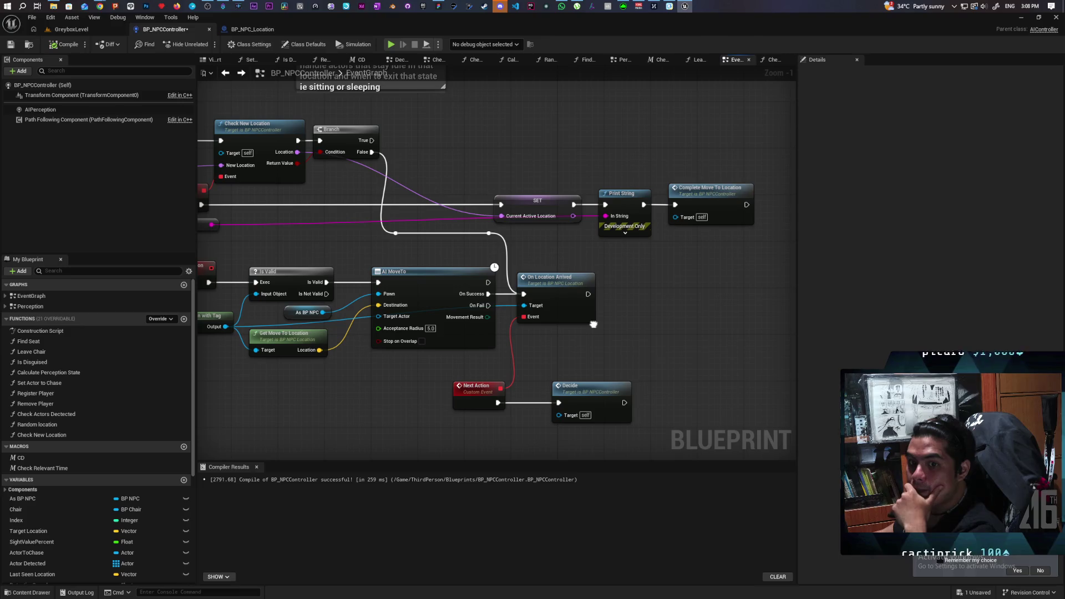
pyautogui.moveTo(318, 194)
pyautogui.mouseDown()
pyautogui.moveTo(395, 209)
pyautogui.moveTo(469, 250)
pyautogui.mouseUp()
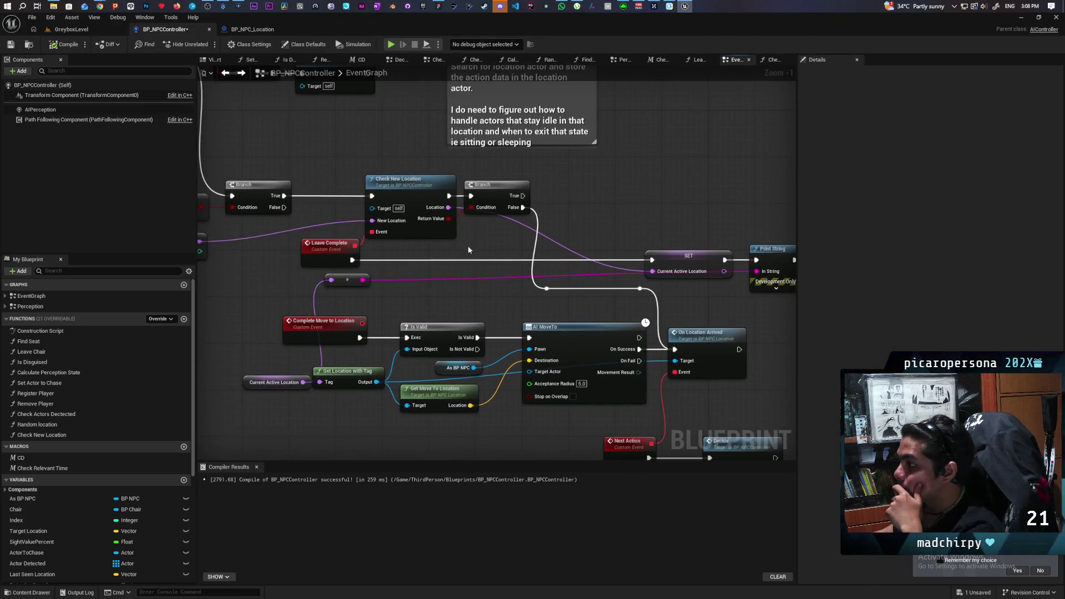
pyautogui.scroll(1, 450, 255)
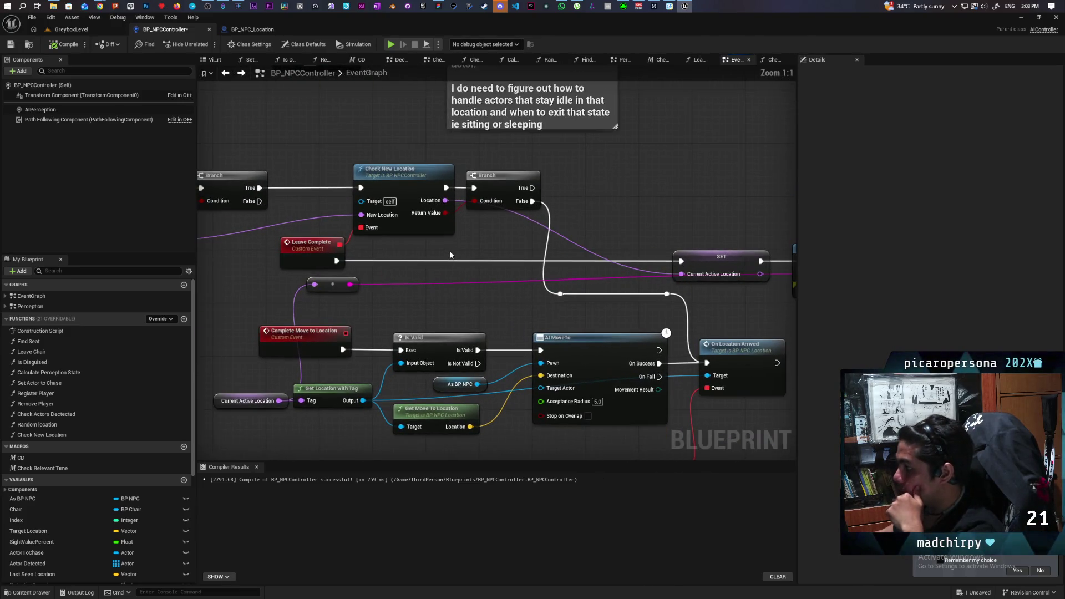
pyautogui.moveTo(581, 256); pyautogui.dragTo(462, 219)
pyautogui.moveTo(585, 163); pyautogui.dragTo(534, 195)
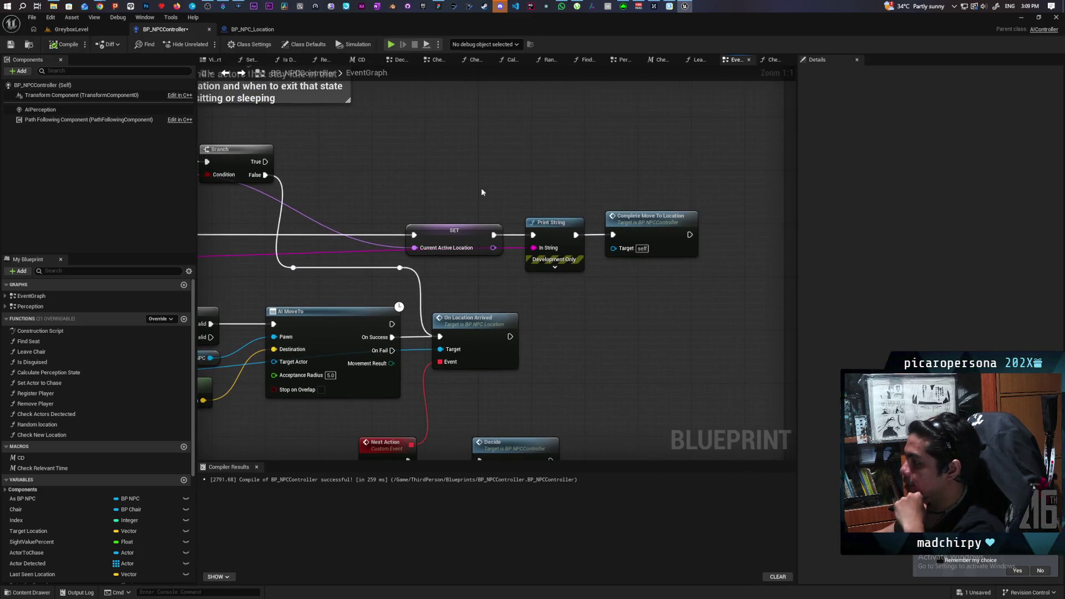
pyautogui.moveTo(609, 131); pyautogui.dragTo(715, 143)
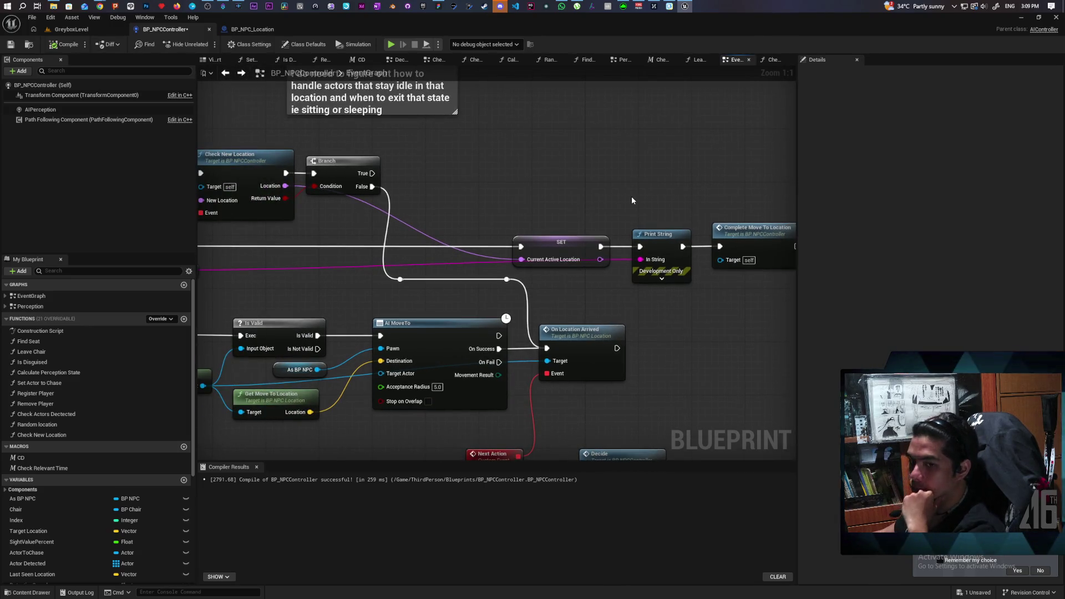
pyautogui.moveTo(509, 206); pyautogui.dragTo(628, 203)
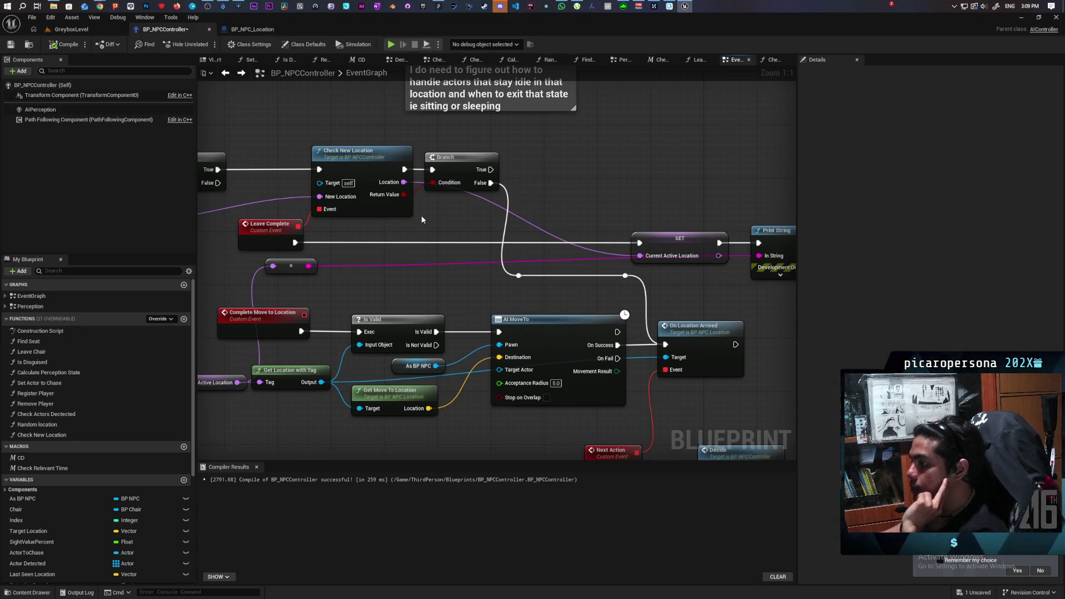
pyautogui.moveTo(444, 224); pyautogui.dragTo(442, 211)
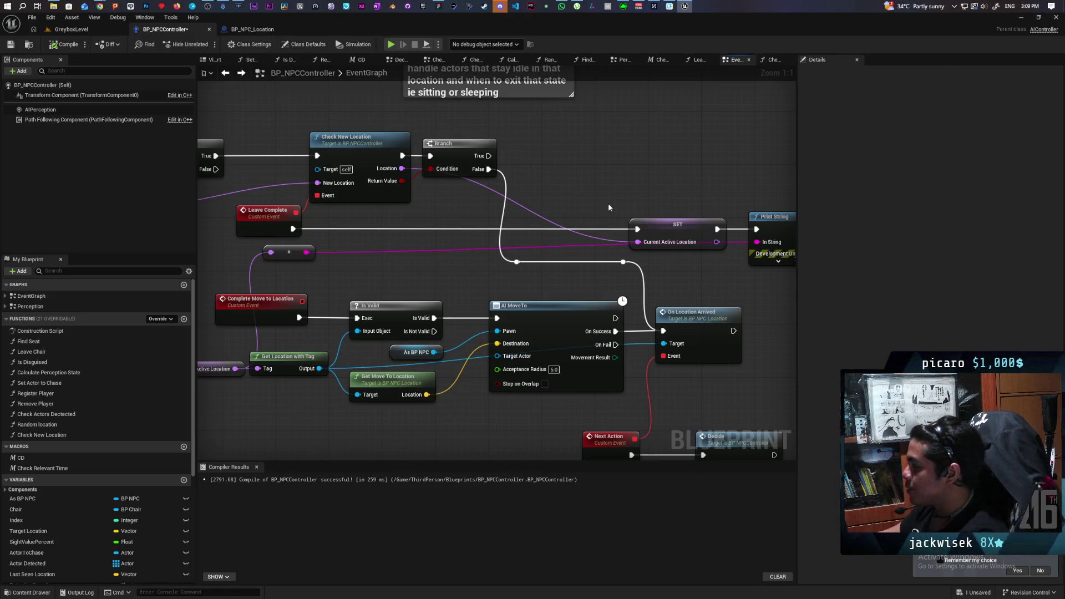
pyautogui.moveTo(608, 195)
pyautogui.mouseDown()
pyautogui.moveTo(607, 253)
pyautogui.moveTo(590, 226)
pyautogui.moveTo(581, 281)
pyautogui.moveTo(574, 220)
pyautogui.moveTo(635, 207)
pyautogui.moveTo(603, 199)
pyautogui.mouseUp()
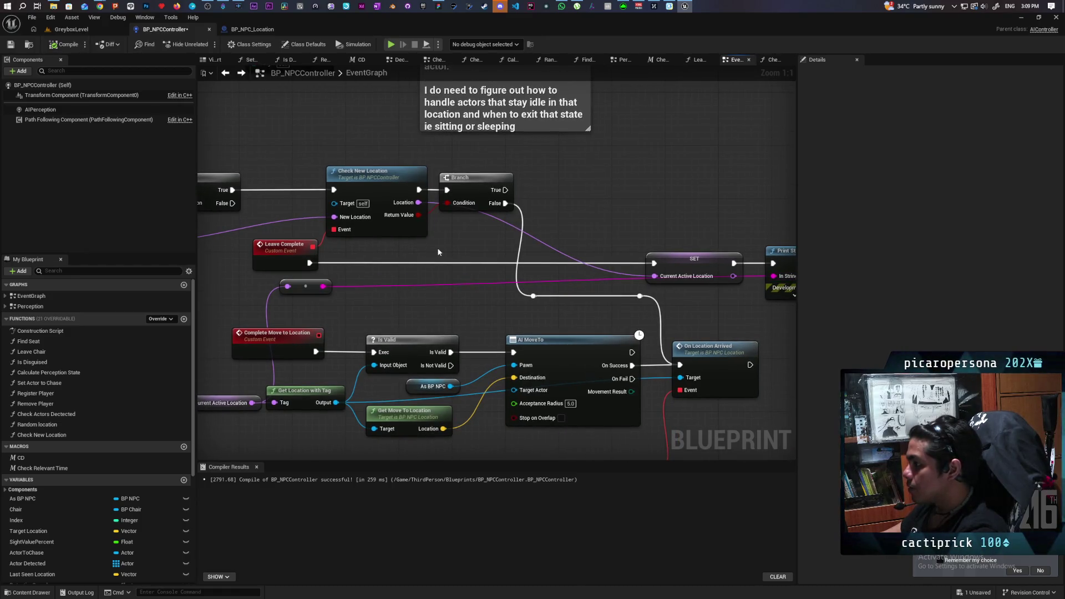
# Open the Check New Location function and shift its entry node left.
pyautogui.doubleClick(370, 185)
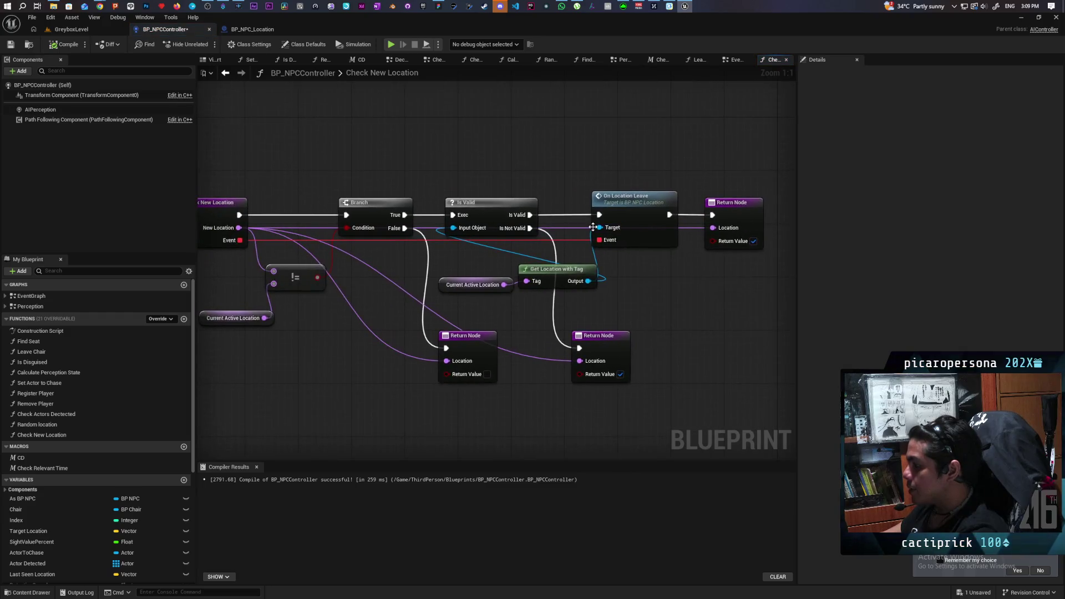
pyautogui.moveTo(624, 323)
pyautogui.mouseDown()
pyautogui.moveTo(592, 422)
pyautogui.moveTo(564, 434)
pyautogui.mouseUp()
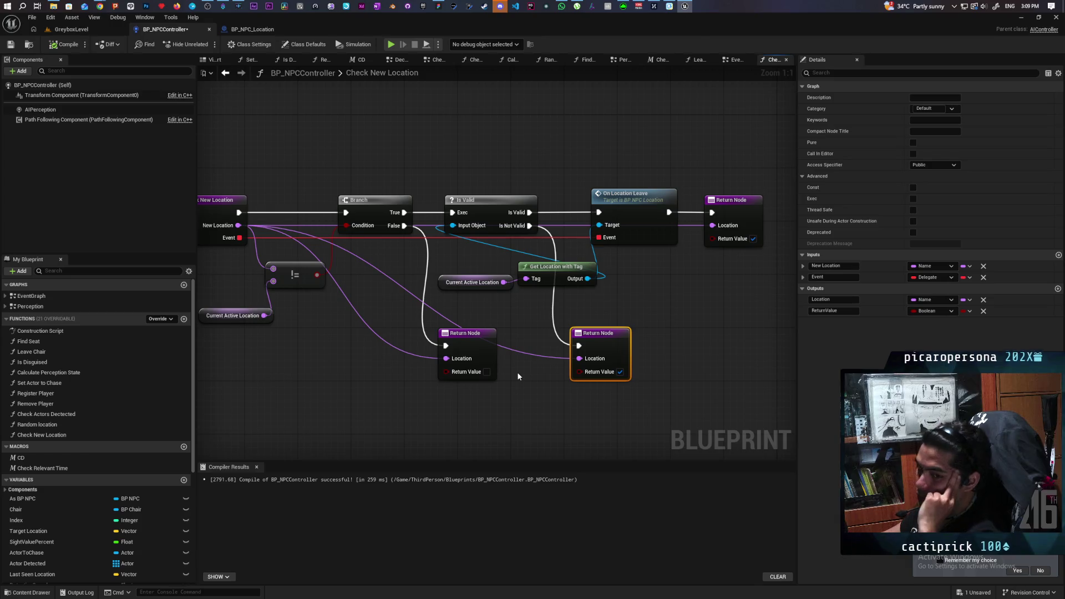
pyautogui.moveTo(527, 315); pyautogui.dragTo(609, 296)
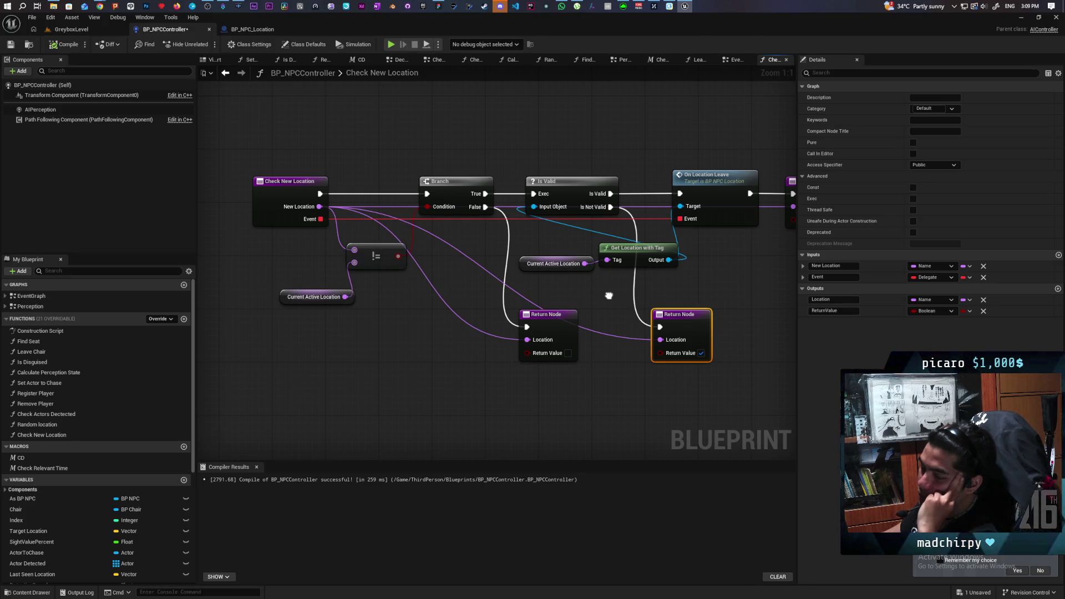
pyautogui.moveTo(609, 296); pyautogui.dragTo(809, 292)
pyautogui.moveTo(469, 188); pyautogui.dragTo(342, 188)
pyautogui.click(401, 258)
pyautogui.moveTo(401, 258)
pyautogui.mouseDown()
pyautogui.moveTo(362, 352)
pyautogui.moveTo(289, 306)
pyautogui.mouseUp()
# Unlink Is Valid from On Location Leave and move it and Get Location with Tag beside the entry.
pyautogui.click(638, 229)
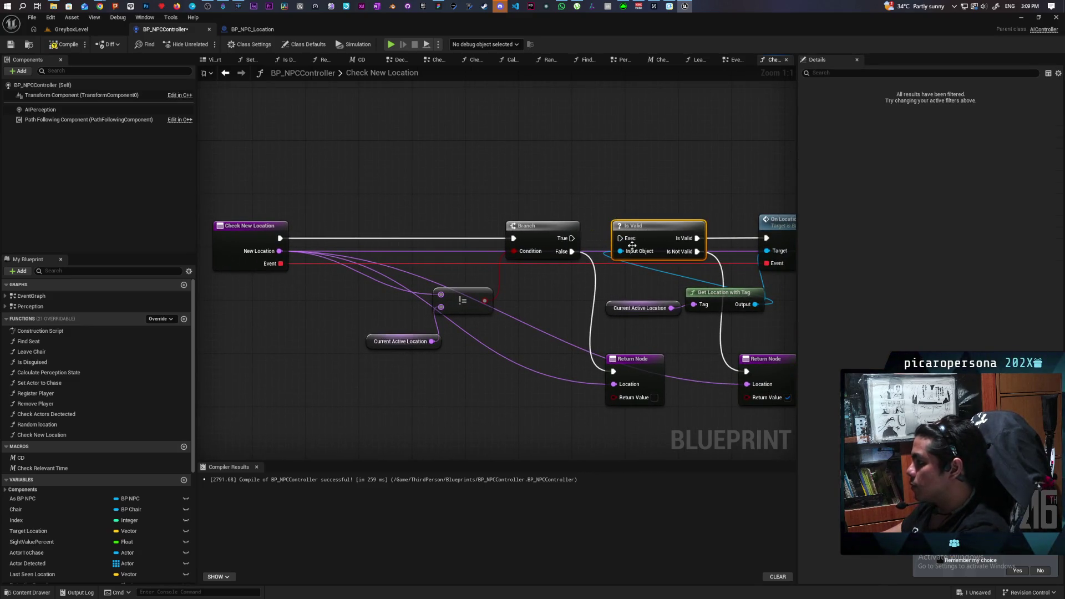
pyautogui.keyDown('alt'); pyautogui.click(727, 244); pyautogui.keyUp('alt')
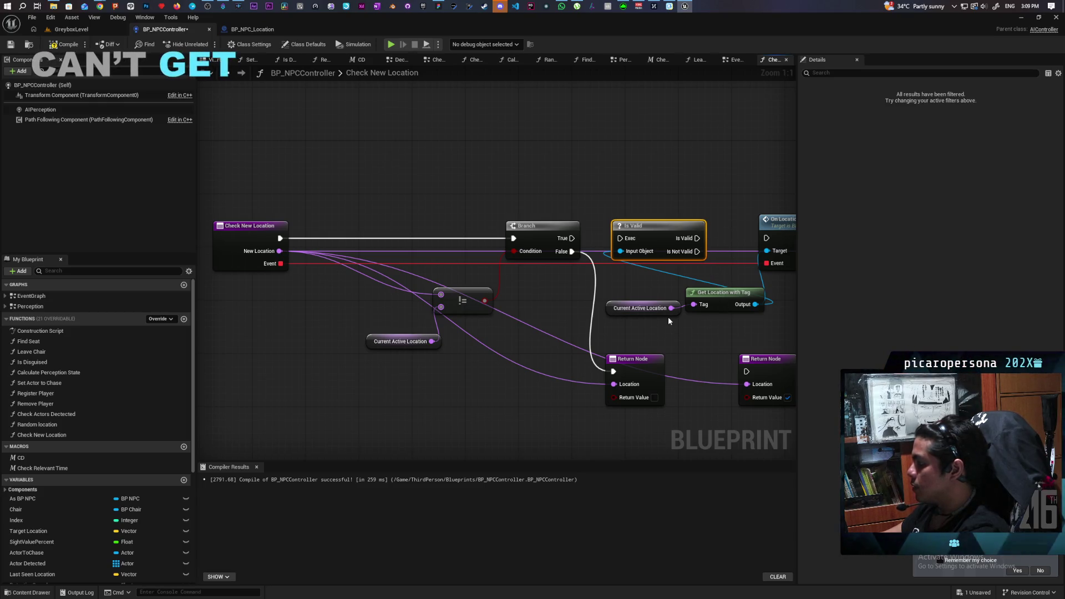
pyautogui.moveTo(661, 321); pyautogui.dragTo(691, 300)
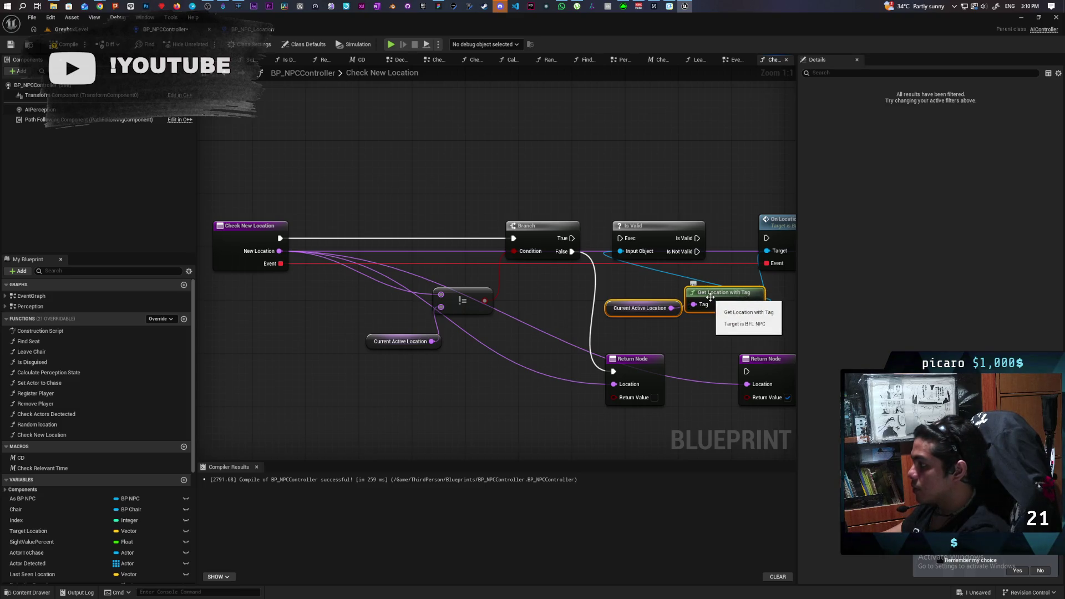
pyautogui.moveTo(710, 297)
pyautogui.mouseDown()
pyautogui.moveTo(299, 320)
pyautogui.moveTo(333, 307)
pyautogui.mouseUp()
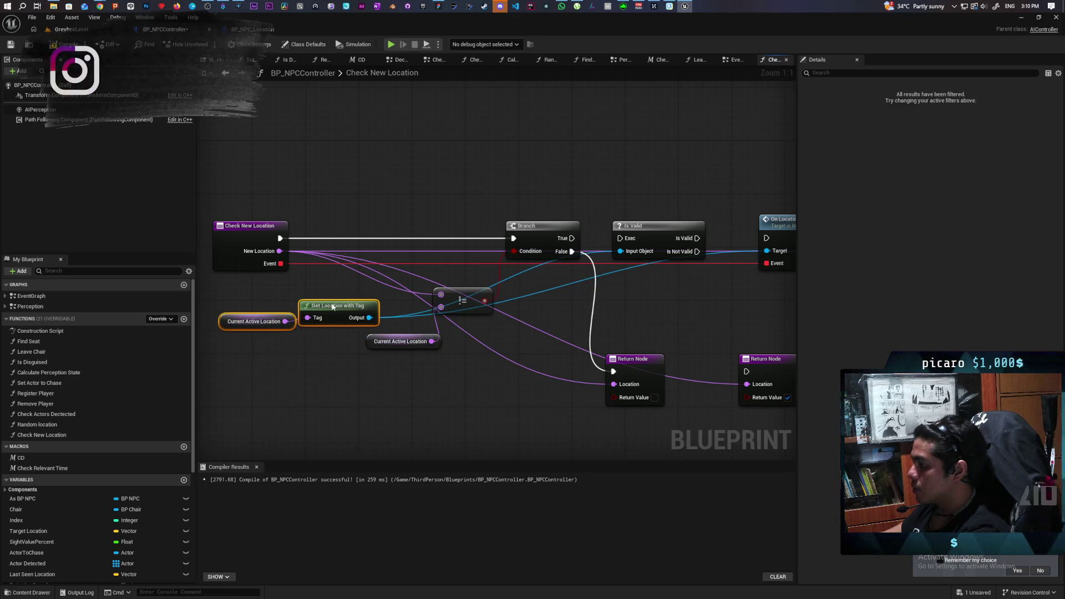
pyautogui.moveTo(656, 229); pyautogui.dragTo(396, 229)
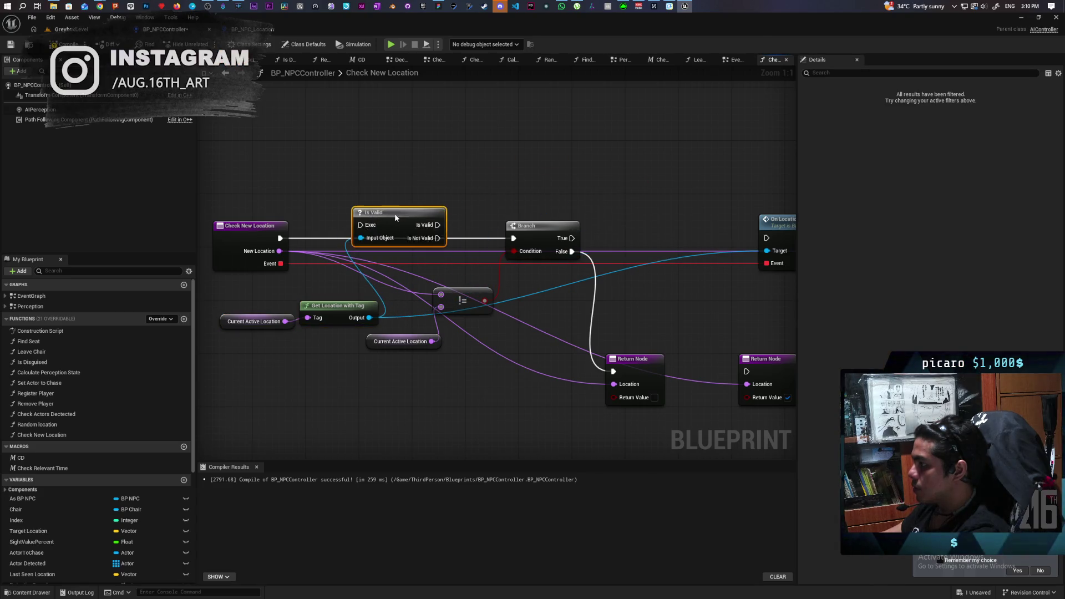
pyautogui.moveTo(280, 238); pyautogui.dragTo(513, 239)
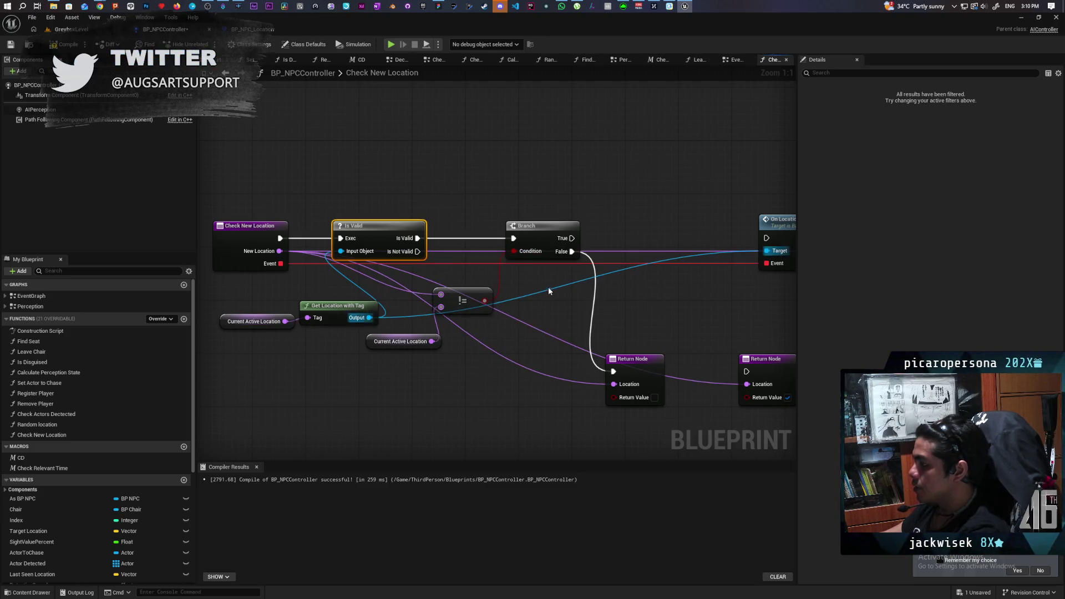
pyautogui.moveTo(613, 235)
pyautogui.mouseDown()
pyautogui.moveTo(483, 235)
pyautogui.moveTo(691, 239)
pyautogui.moveTo(682, 233)
pyautogui.mouseUp()
pyautogui.moveTo(666, 354)
pyautogui.mouseDown()
pyautogui.moveTo(361, 371)
pyautogui.moveTo(340, 383)
pyautogui.mouseUp()
# Rearrange the checked Return Node and entry node near On Location Leave.
pyautogui.moveTo(291, 300)
pyautogui.mouseDown()
pyautogui.moveTo(438, 238)
pyautogui.moveTo(508, 273)
pyautogui.mouseUp()
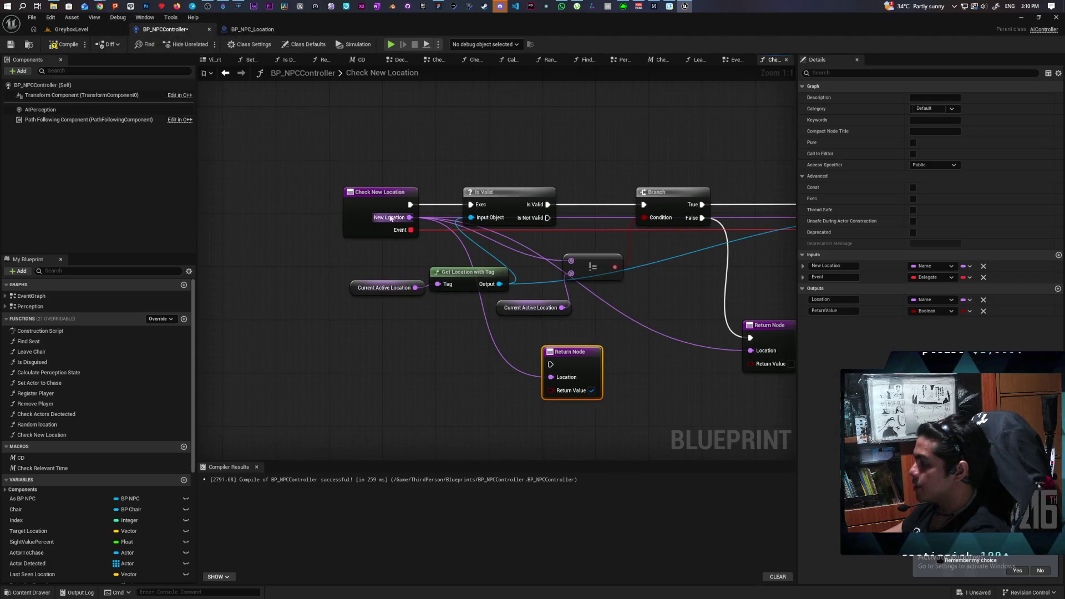
pyautogui.moveTo(374, 206); pyautogui.dragTo(343, 206)
pyautogui.moveTo(617, 231)
pyautogui.mouseDown()
pyautogui.moveTo(487, 241)
pyautogui.moveTo(443, 305)
pyautogui.moveTo(414, 295)
pyautogui.moveTo(487, 279)
pyautogui.mouseUp()
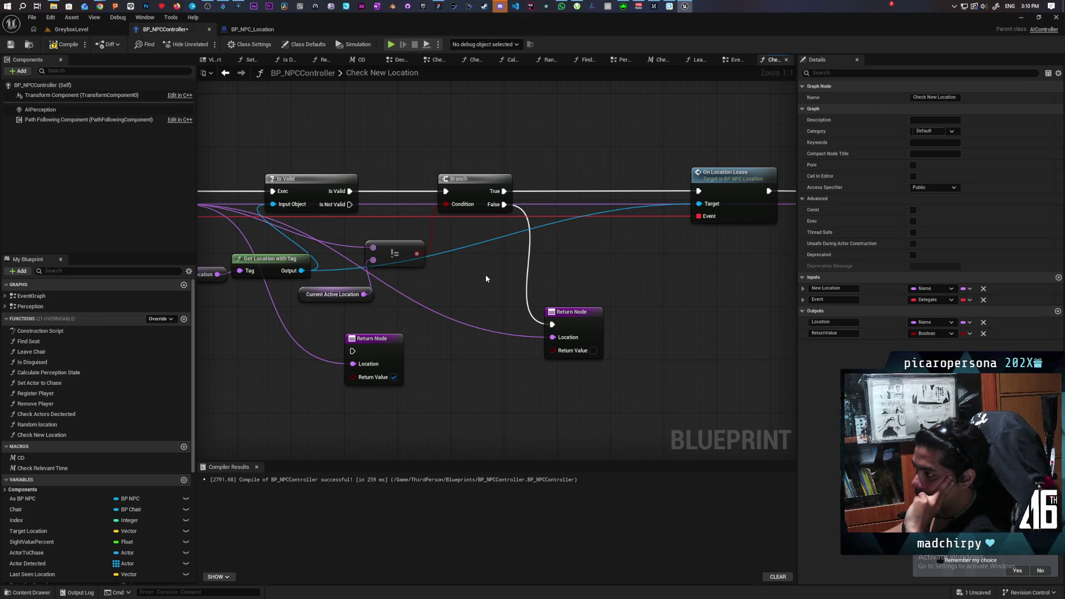
pyautogui.moveTo(485, 275); pyautogui.dragTo(507, 248)
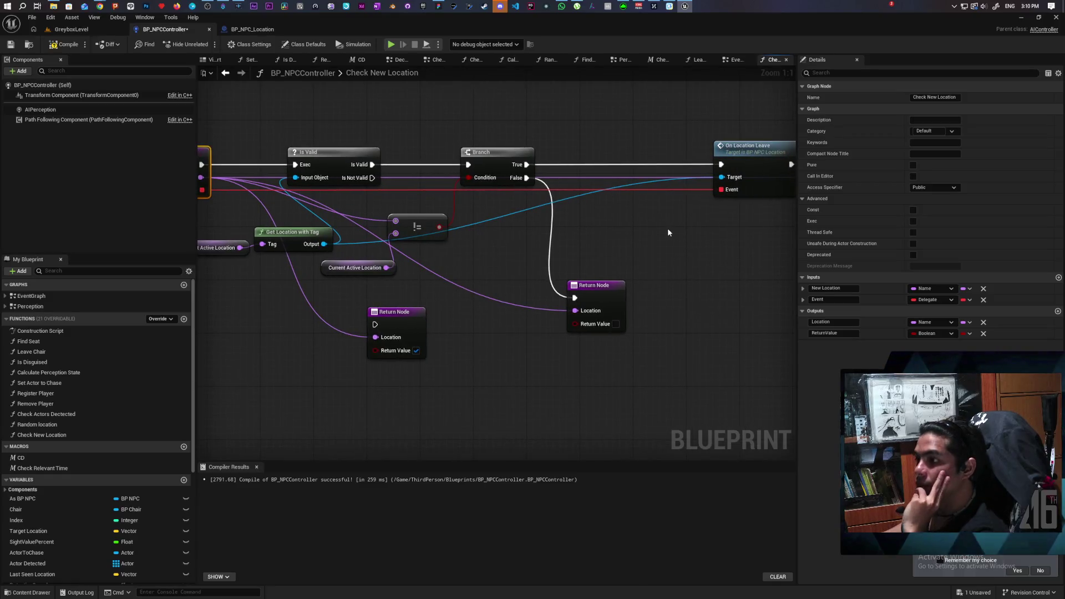
pyautogui.moveTo(665, 232)
pyautogui.mouseDown()
pyautogui.moveTo(500, 252)
pyautogui.moveTo(703, 216)
pyautogui.mouseUp()
pyautogui.moveTo(506, 218)
pyautogui.mouseDown()
pyautogui.moveTo(590, 210)
pyautogui.moveTo(587, 247)
pyautogui.moveTo(323, 278)
pyautogui.moveTo(590, 254)
pyautogui.moveTo(541, 269)
pyautogui.mouseUp()
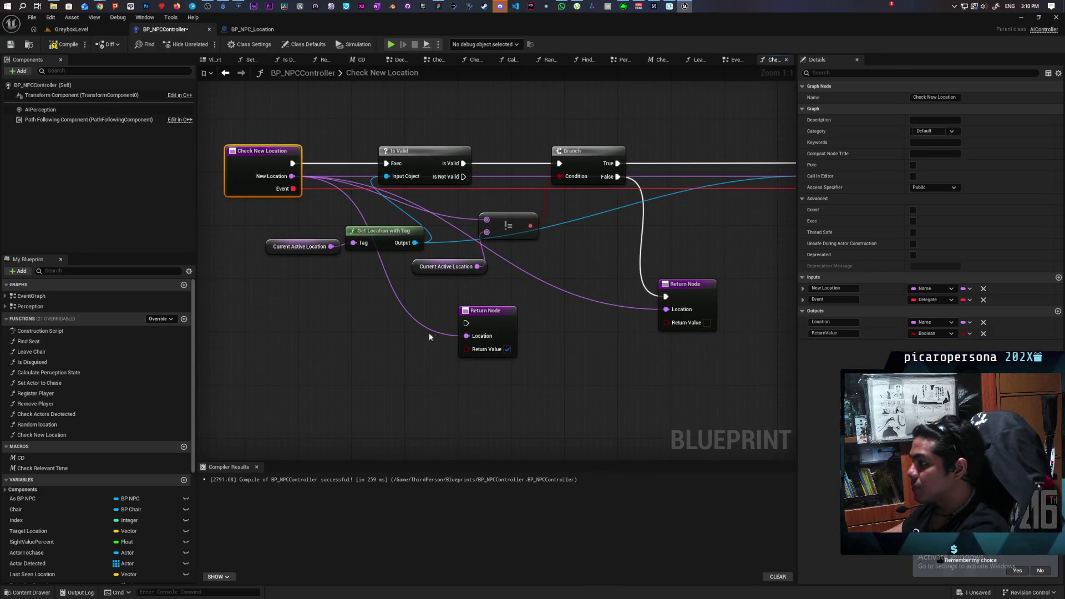
# Wire Is Not Valid to a Return Node with empty Location, then save and compile.
pyautogui.keyDown('alt'); pyautogui.click(467, 336); pyautogui.keyUp('alt')
pyautogui.moveTo(464, 176)
pyautogui.mouseDown()
pyautogui.moveTo(474, 276)
pyautogui.moveTo(466, 323)
pyautogui.moveTo(531, 302)
pyautogui.mouseUp()
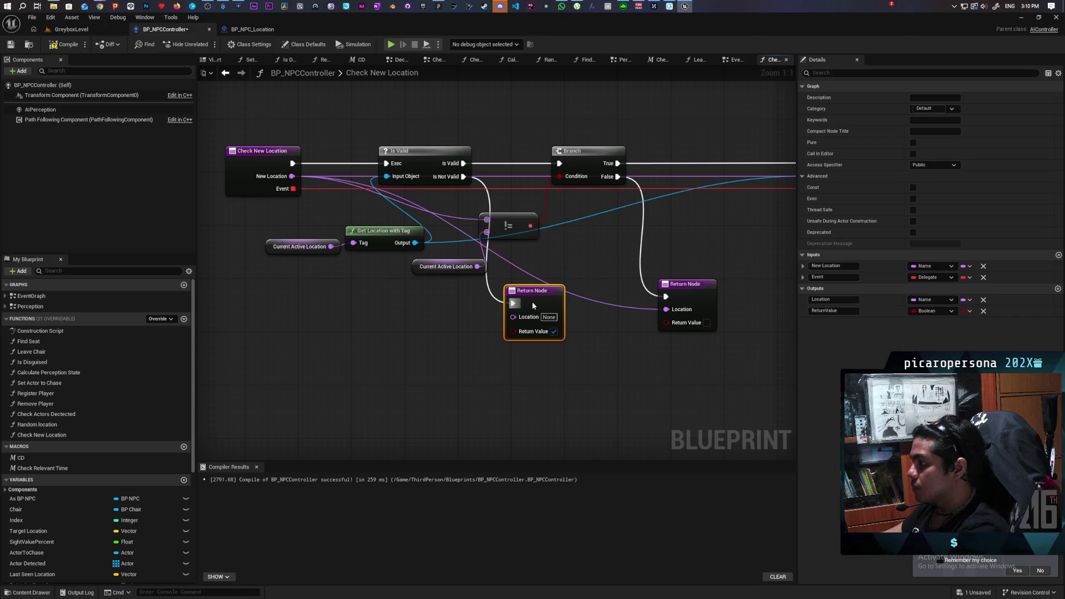
pyautogui.click(236, 245)
pyautogui.hotkey('ctrl', 's')
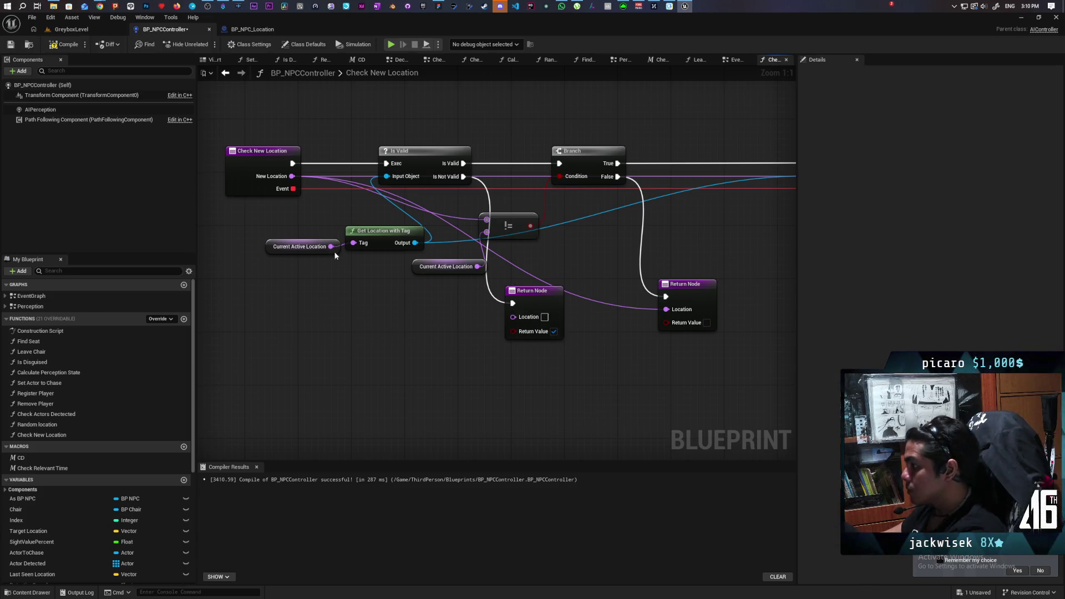
pyautogui.click(65, 44)
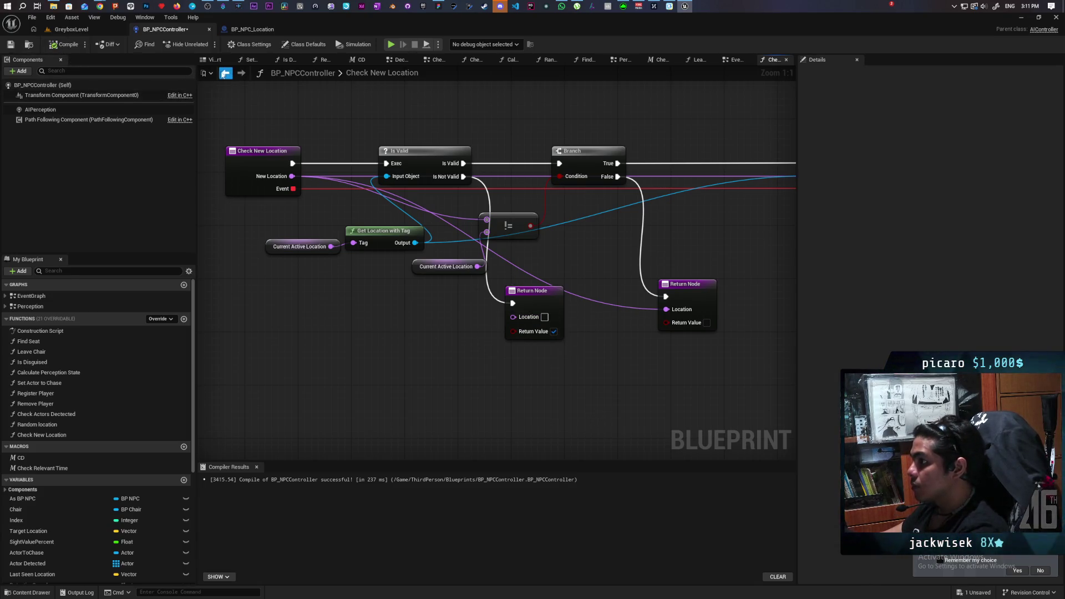
# Back in the EventGraph, move the Branch right and search 'not em' from Location without adding a node.
pyautogui.click(225, 72)
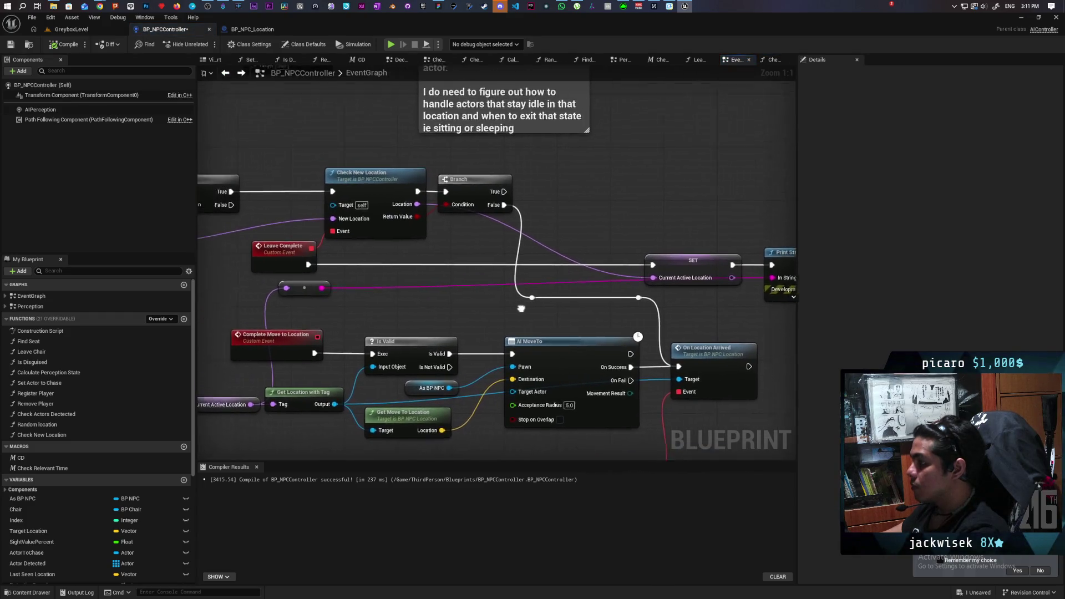
pyautogui.moveTo(483, 192)
pyautogui.mouseDown()
pyautogui.moveTo(521, 191)
pyautogui.moveTo(492, 191)
pyautogui.moveTo(532, 210)
pyautogui.mouseUp()
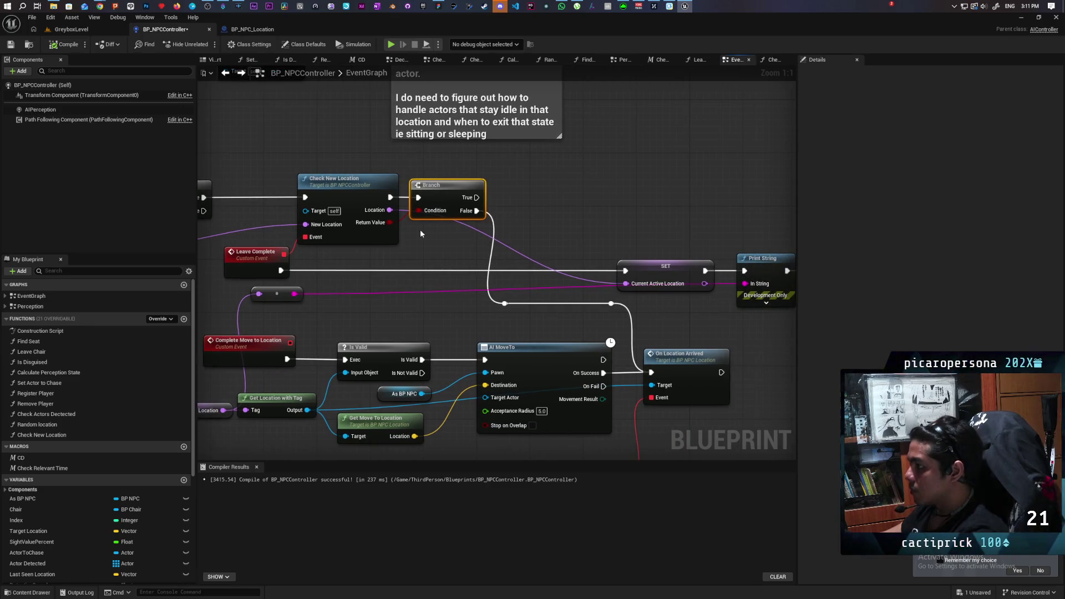
pyautogui.moveTo(390, 210); pyautogui.dragTo(422, 252)
pyautogui.write('empty')
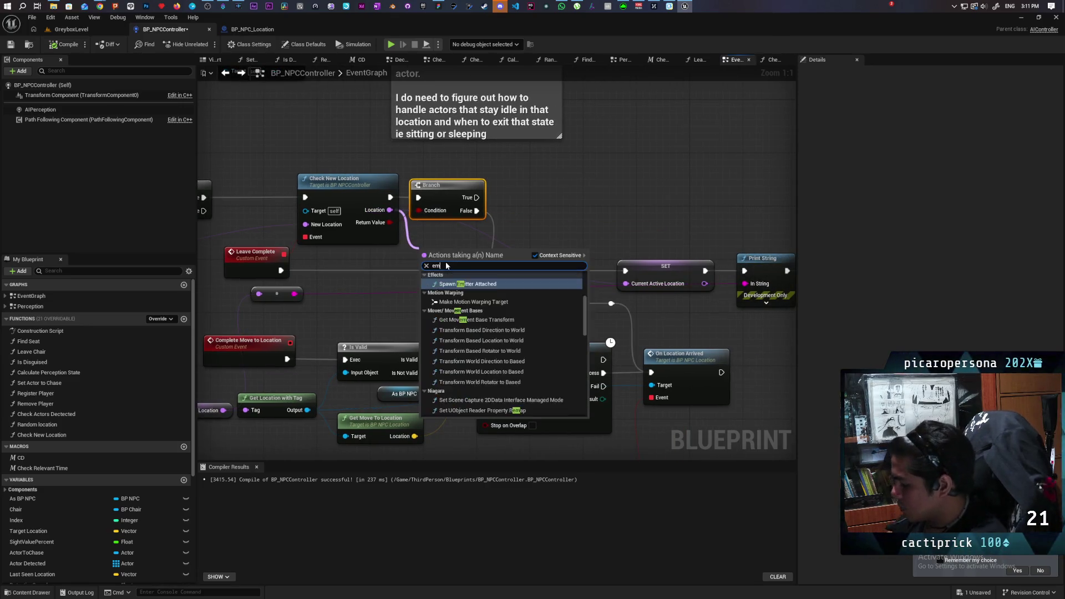
pyautogui.press('BackSpace')
pyautogui.press('BackSpace')
pyautogui.press('BackSpace')
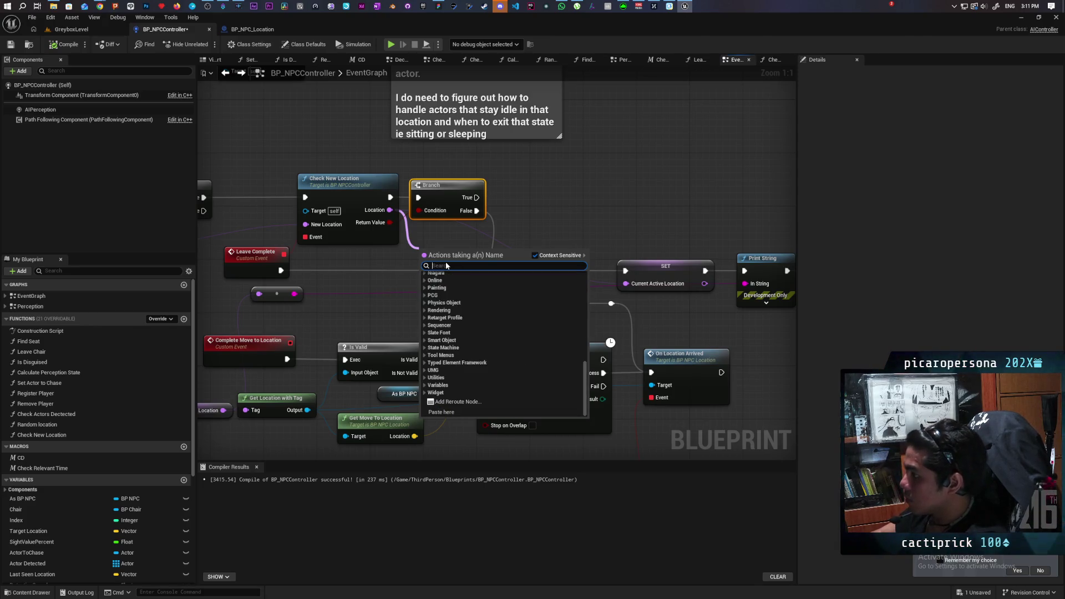
pyautogui.write('not emp')
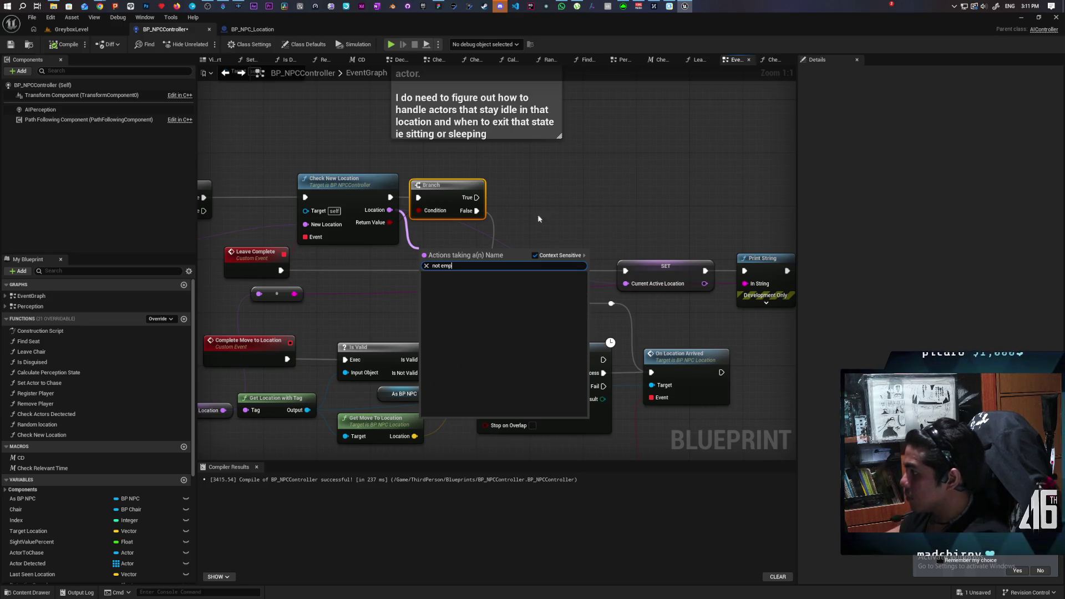
pyautogui.click(537, 214)
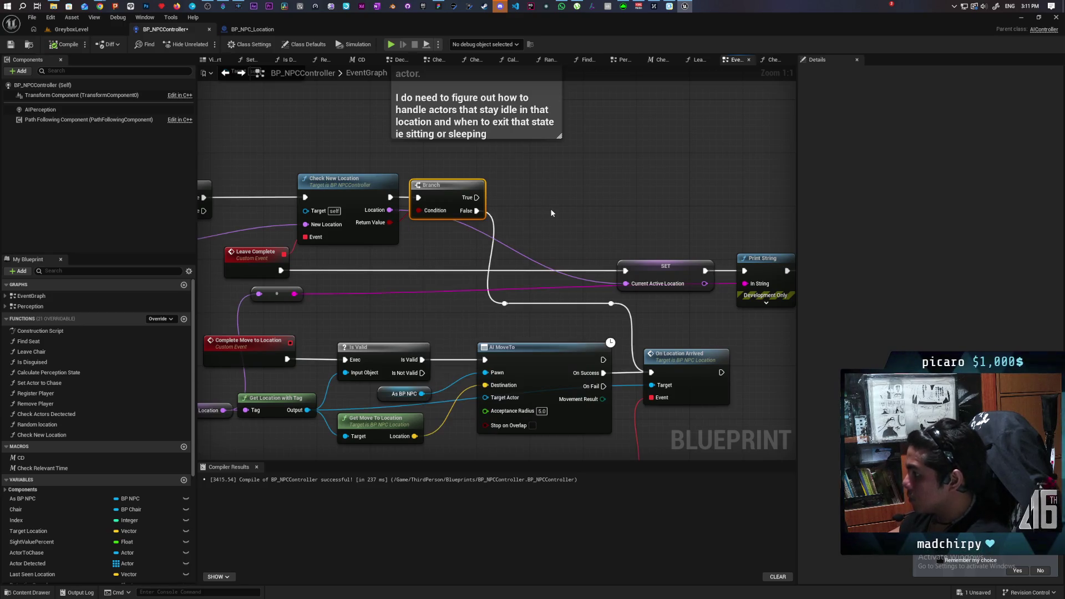
# Add an Equal (==) node fed by Check New Location's Location output.
pyautogui.moveTo(388, 210); pyautogui.dragTo(441, 240)
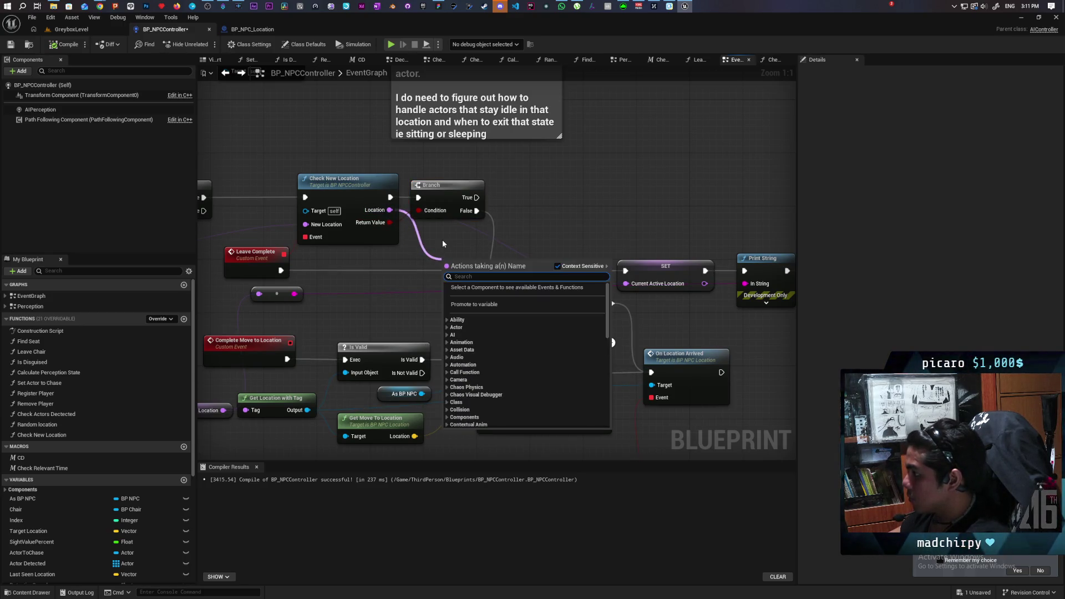
pyautogui.click(401, 212)
pyautogui.moveTo(390, 210); pyautogui.dragTo(432, 242)
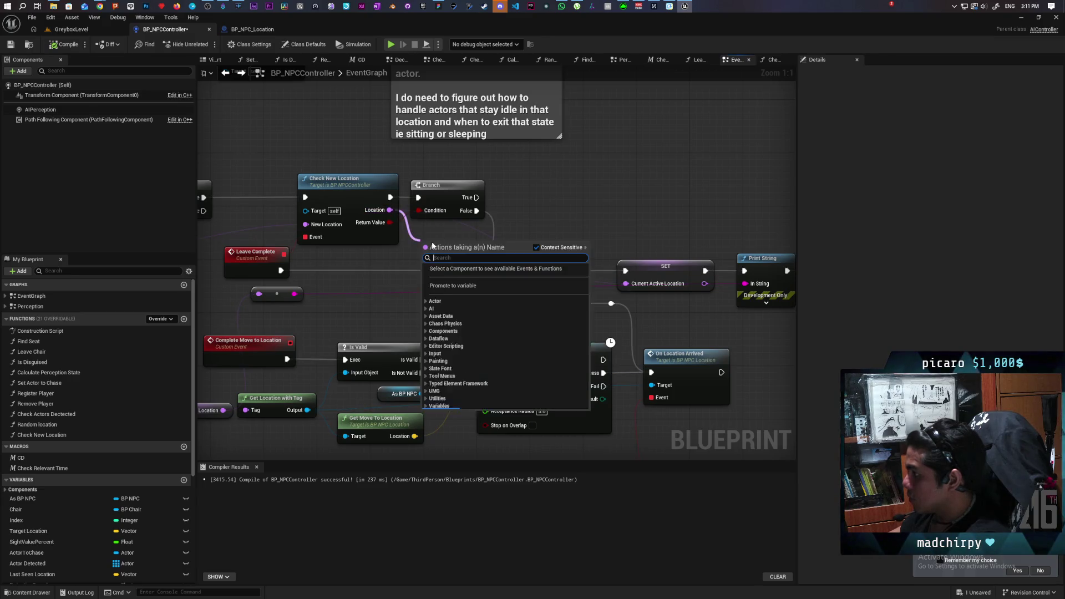
pyautogui.write('==')
pyautogui.press('Return')
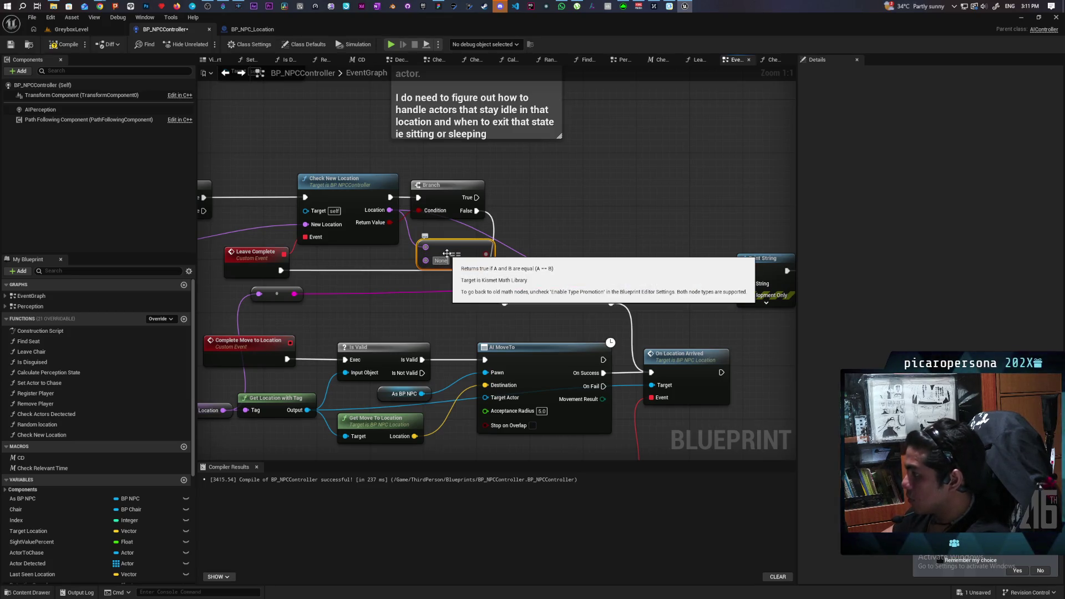
pyautogui.click(574, 240)
# Add a Branch on the == result, fed by the first Branch's True, and nudge == up.
pyautogui.click(522, 187)
pyautogui.moveTo(486, 254)
pyautogui.mouseDown()
pyautogui.moveTo(525, 214)
pyautogui.moveTo(460, 243)
pyautogui.mouseUp()
pyautogui.moveTo(476, 198)
pyautogui.mouseDown()
pyautogui.moveTo(548, 199)
pyautogui.moveTo(550, 176)
pyautogui.mouseUp()
pyautogui.moveTo(470, 197); pyautogui.dragTo(469, 186)
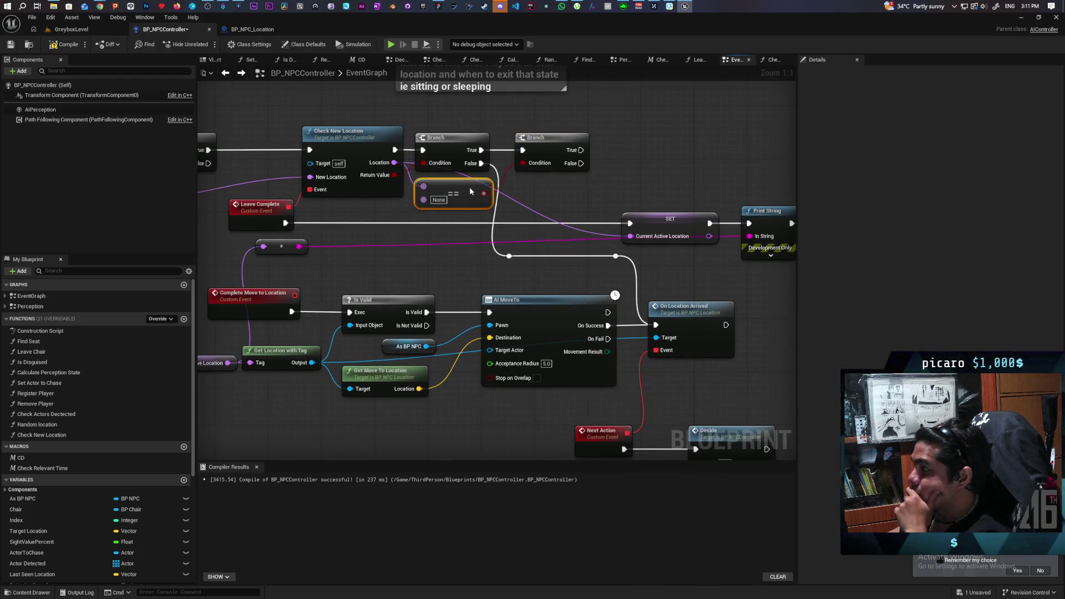
# Try linking the second Branch's True to the SET node, abandon it, and bring up BP_NPC_Location.
pyautogui.scroll(-2, 557, 204)
pyautogui.moveTo(556, 204); pyautogui.dragTo(487, 196)
pyautogui.moveTo(503, 158)
pyautogui.mouseDown()
pyautogui.moveTo(542, 214)
pyautogui.moveTo(529, 184)
pyautogui.mouseUp()
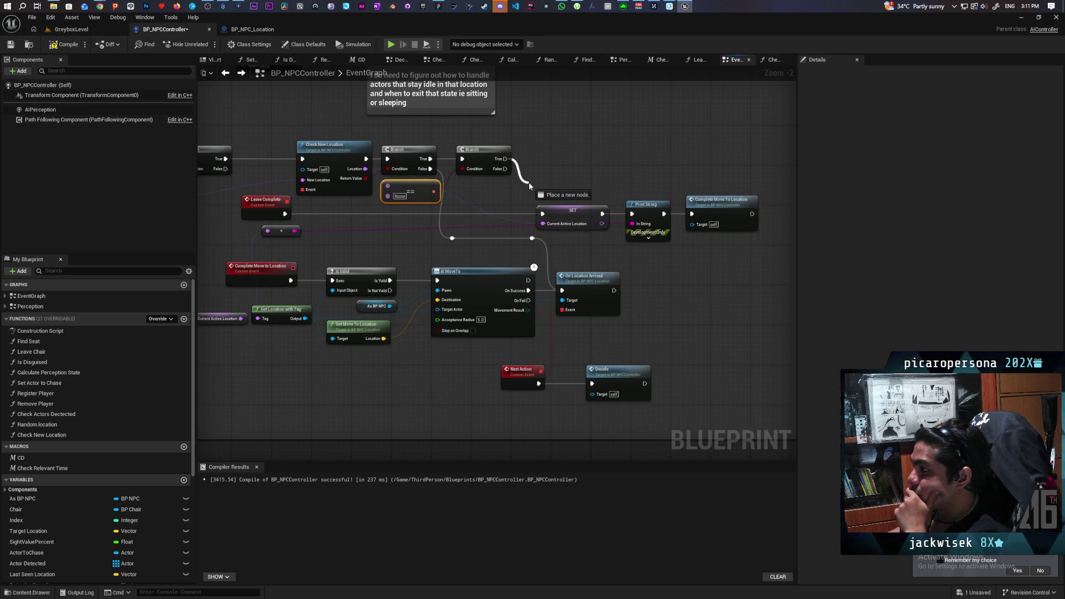
pyautogui.moveTo(528, 182); pyautogui.dragTo(535, 159)
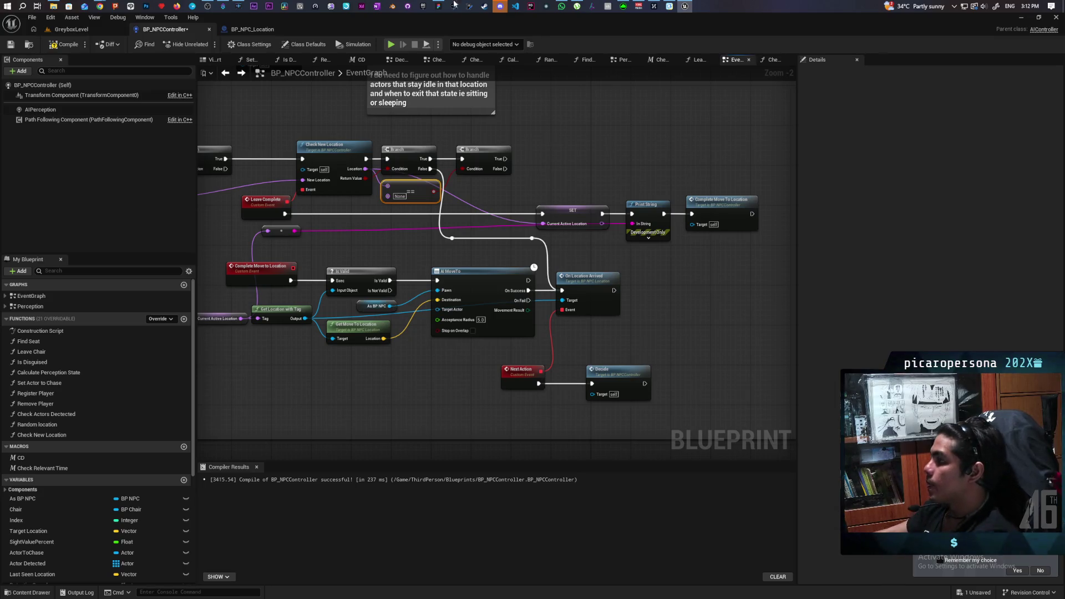
pyautogui.click(252, 29)
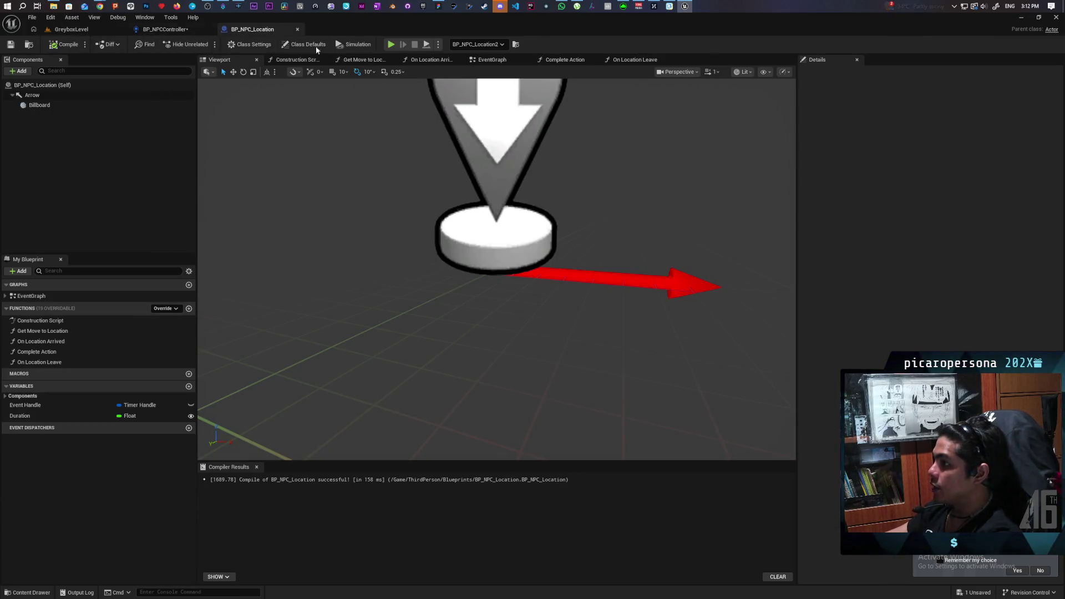
# Search 'play animat' in BP_NPC_Location's EventGraph and place a Play Montage node.
pyautogui.click(504, 61)
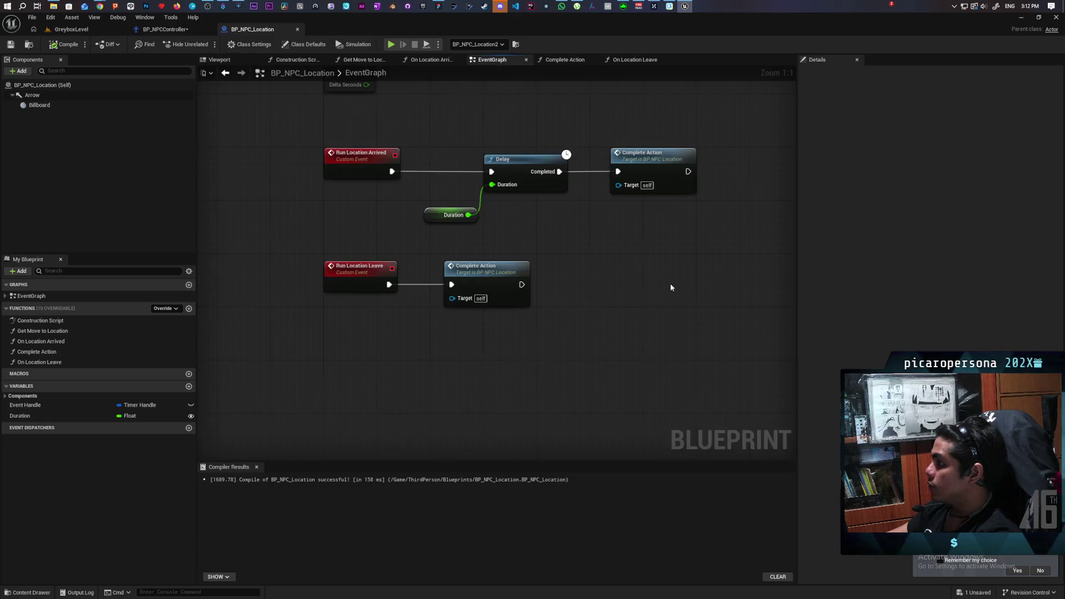
pyautogui.rightClick(522, 298)
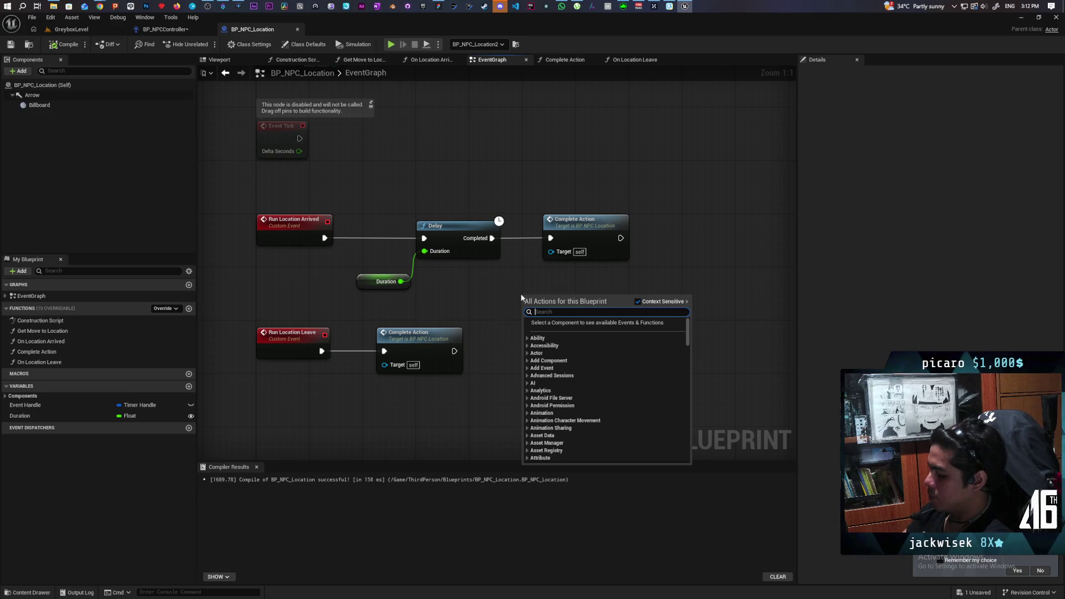
pyautogui.write('play animat')
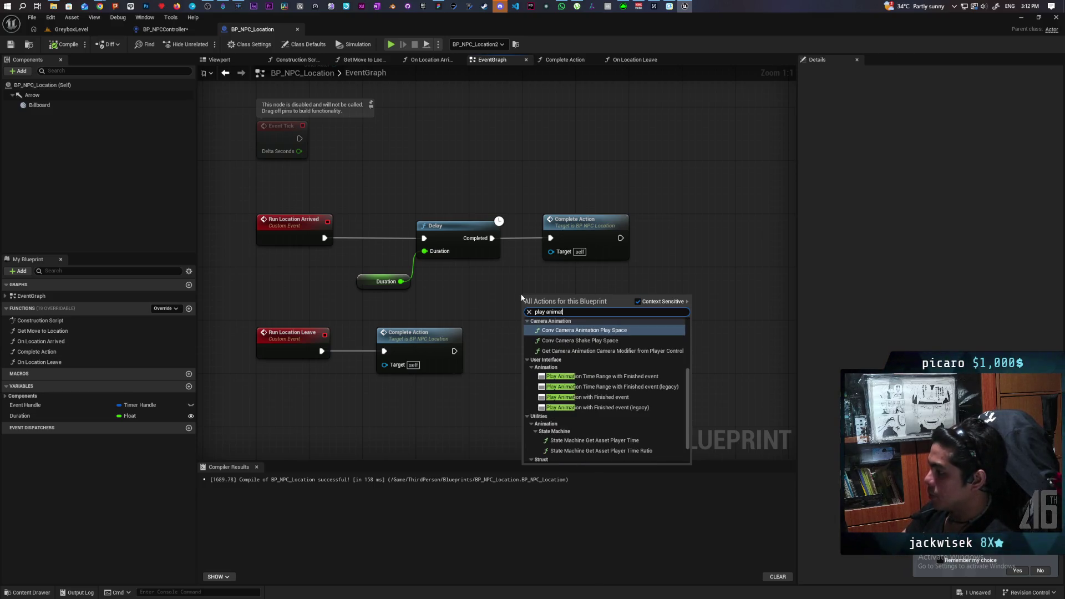
pyautogui.scroll(3, 641, 400)
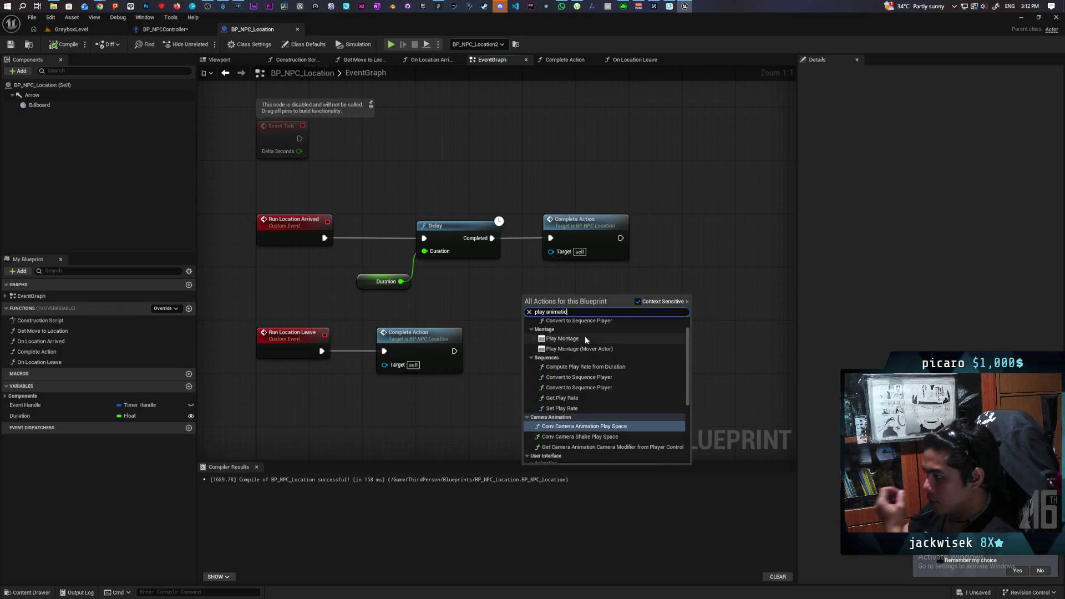
pyautogui.click(585, 337)
pyautogui.click(432, 411)
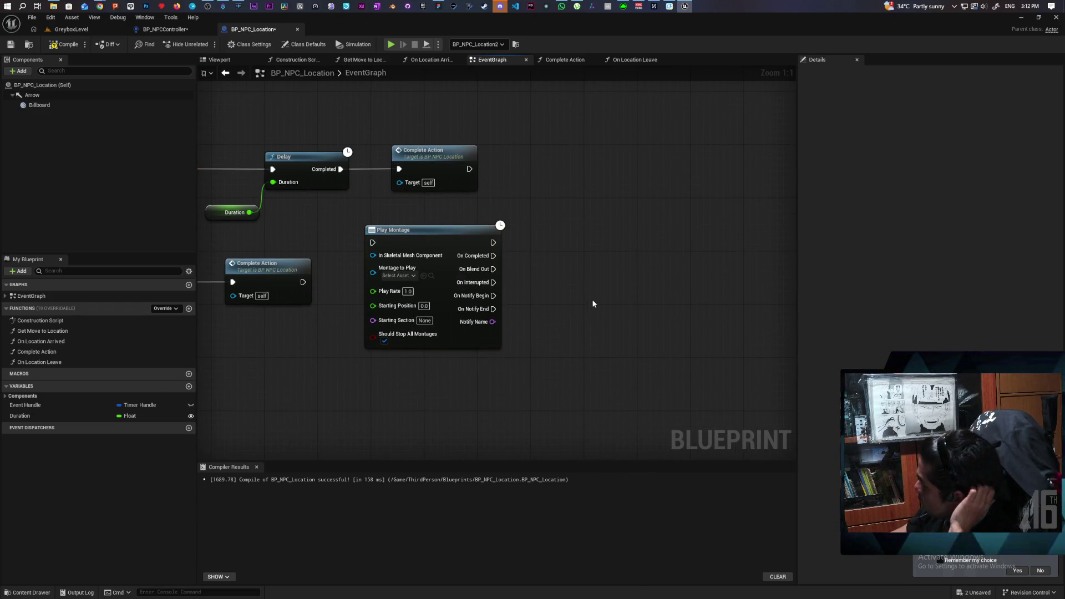
# Try wiring Play Montage's On Completed into Complete Action, then cancel the connection.
pyautogui.moveTo(554, 215)
pyautogui.mouseDown()
pyautogui.moveTo(412, 375)
pyautogui.moveTo(484, 372)
pyautogui.moveTo(388, 400)
pyautogui.moveTo(455, 405)
pyautogui.moveTo(543, 213)
pyautogui.moveTo(367, 382)
pyautogui.moveTo(496, 384)
pyautogui.mouseUp()
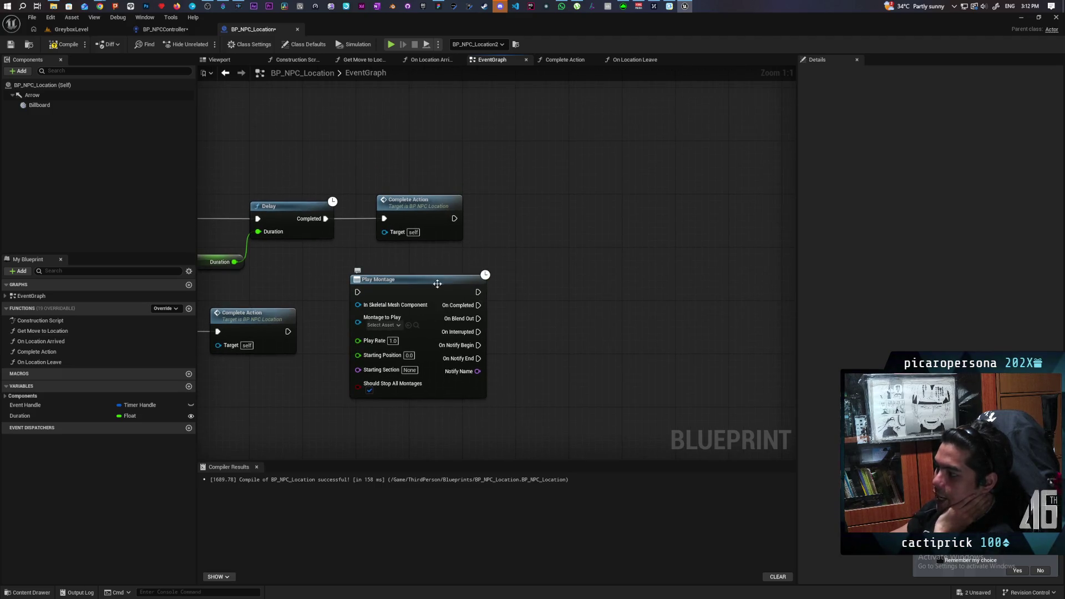
pyautogui.click(402, 201)
pyautogui.click(438, 249)
pyautogui.moveTo(479, 305)
pyautogui.mouseDown()
pyautogui.moveTo(583, 273)
pyautogui.moveTo(381, 221)
pyautogui.mouseUp()
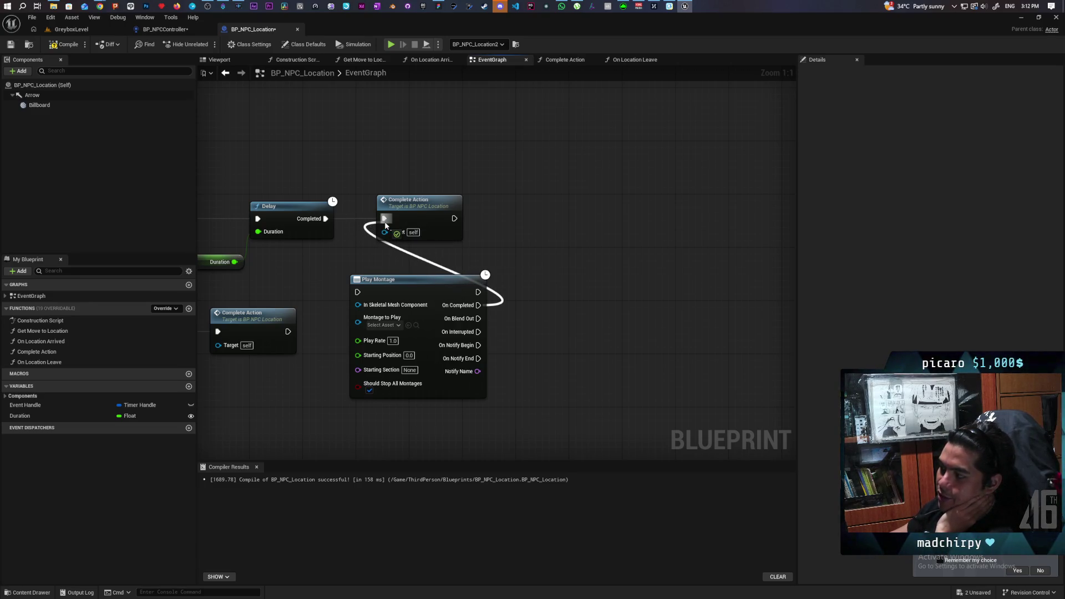
pyautogui.moveTo(385, 224); pyautogui.dragTo(544, 260)
pyautogui.press('Escape')
pyautogui.moveTo(478, 305)
pyautogui.mouseDown()
pyautogui.moveTo(586, 292)
pyautogui.moveTo(394, 219)
pyautogui.moveTo(382, 225)
pyautogui.moveTo(558, 238)
pyautogui.mouseUp()
pyautogui.press('Escape')
pyautogui.moveTo(344, 228); pyautogui.dragTo(458, 206)
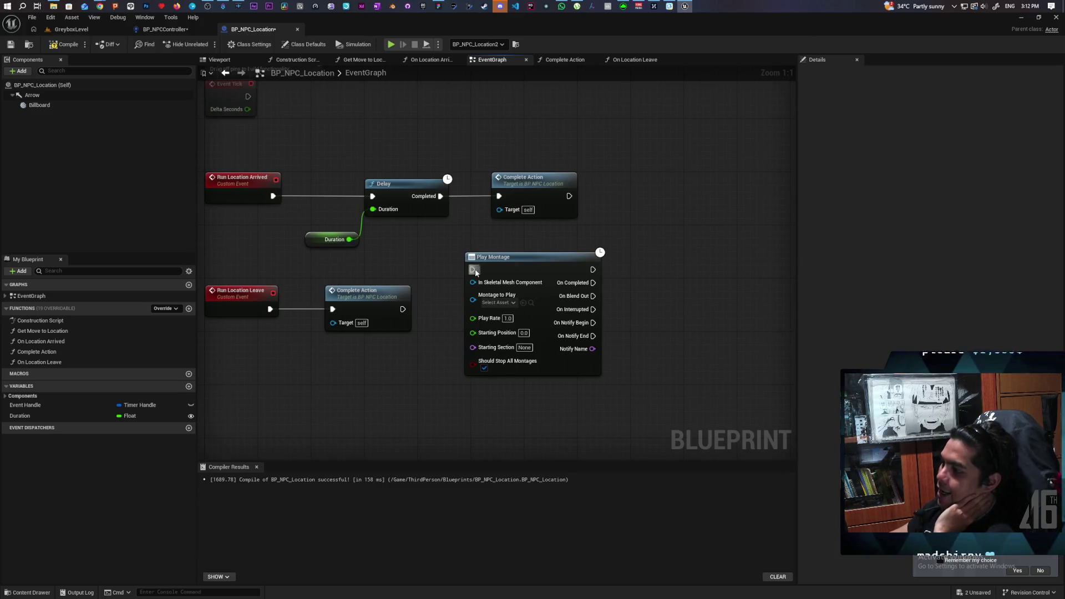
pyautogui.moveTo(681, 328); pyautogui.dragTo(650, 355)
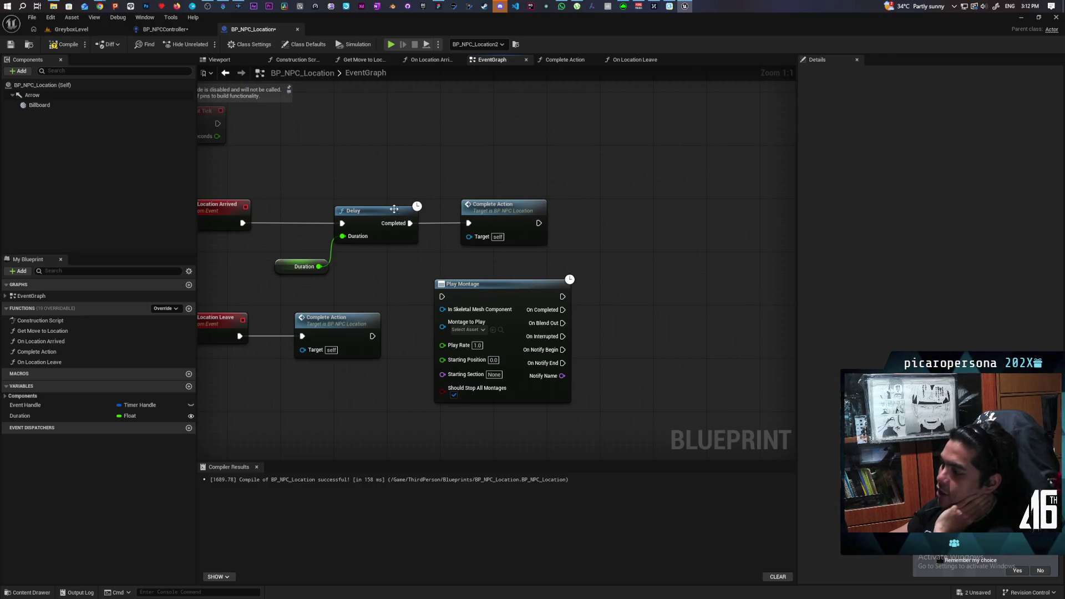
# Move the Duration node up beside Delay.
pyautogui.moveTo(286, 190); pyautogui.dragTo(386, 294)
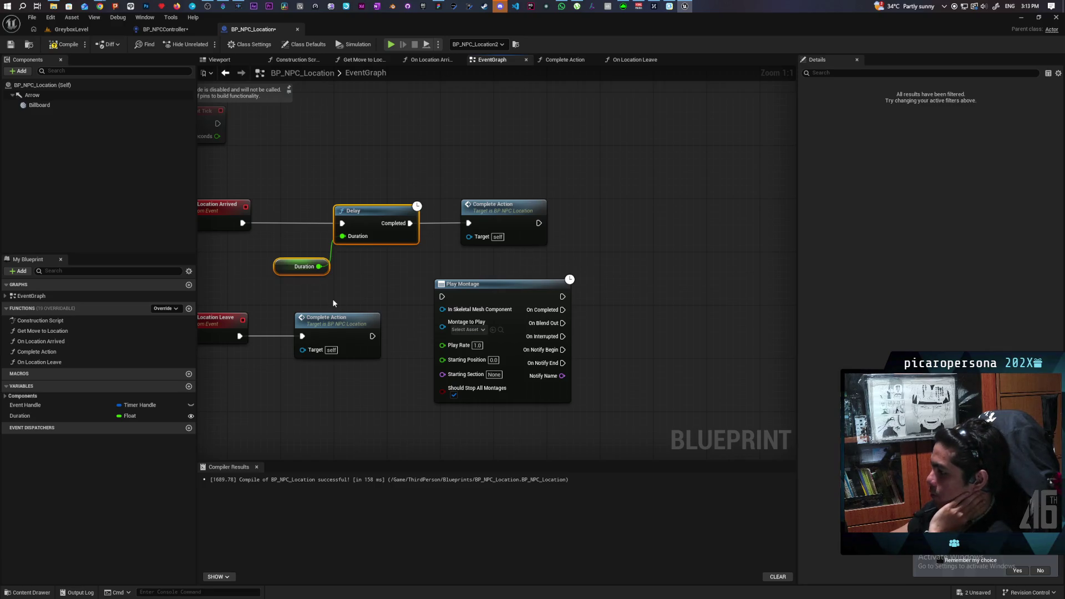
pyautogui.moveTo(282, 268); pyautogui.dragTo(282, 248)
pyautogui.click(497, 237)
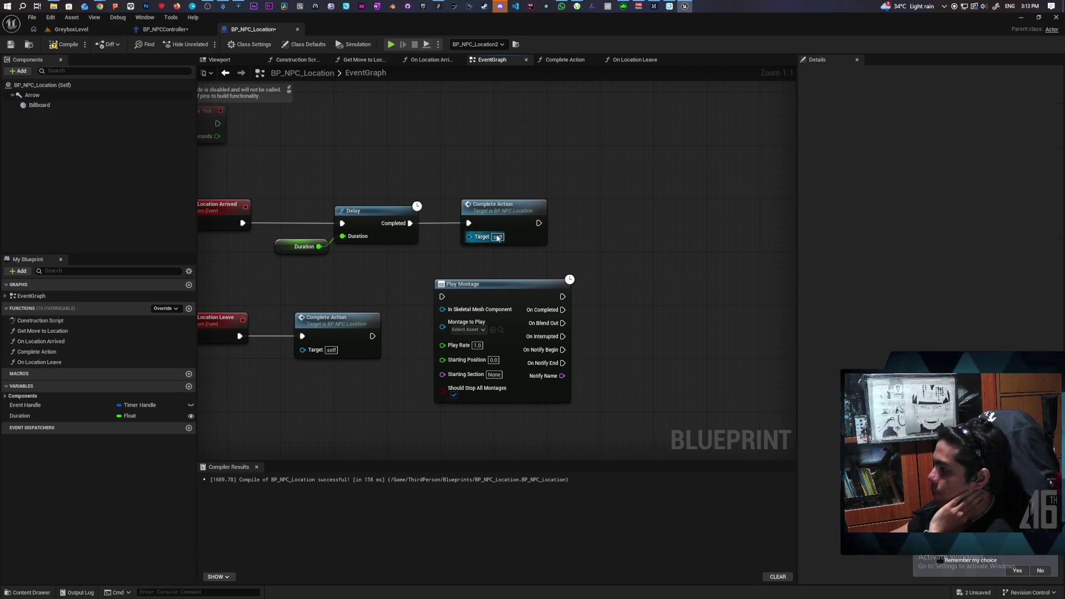
pyautogui.click(504, 284)
pyautogui.click(660, 350)
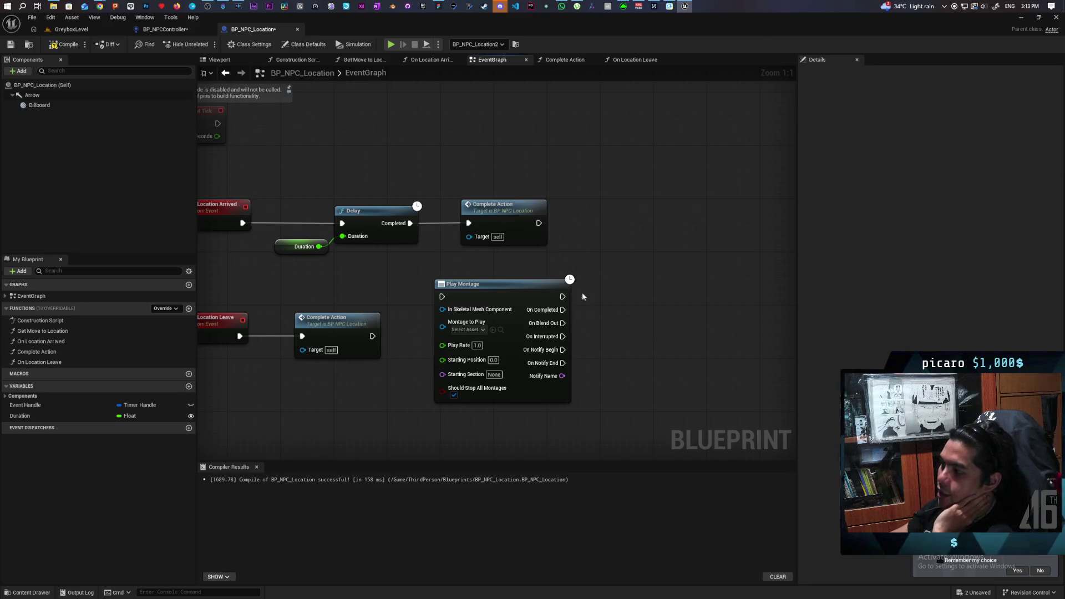
# Browse Play Montage's montage assets, then open the Complete Action function graph.
pyautogui.click(468, 330)
pyautogui.click(635, 306)
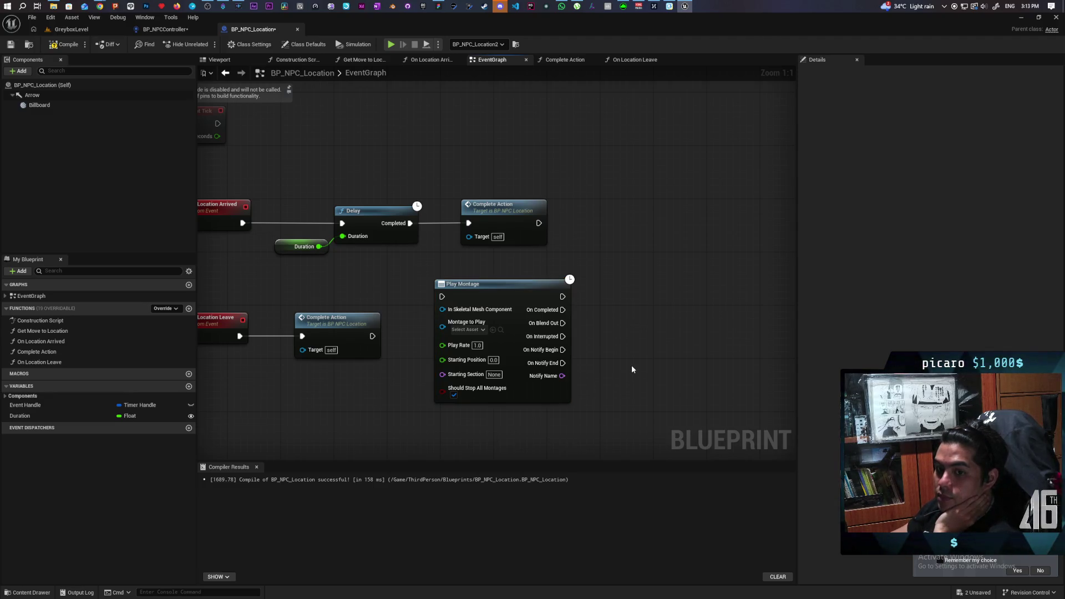
pyautogui.moveTo(638, 349)
pyautogui.mouseDown()
pyautogui.moveTo(613, 356)
pyautogui.moveTo(651, 326)
pyautogui.moveTo(590, 348)
pyautogui.moveTo(584, 332)
pyautogui.moveTo(708, 327)
pyautogui.mouseUp()
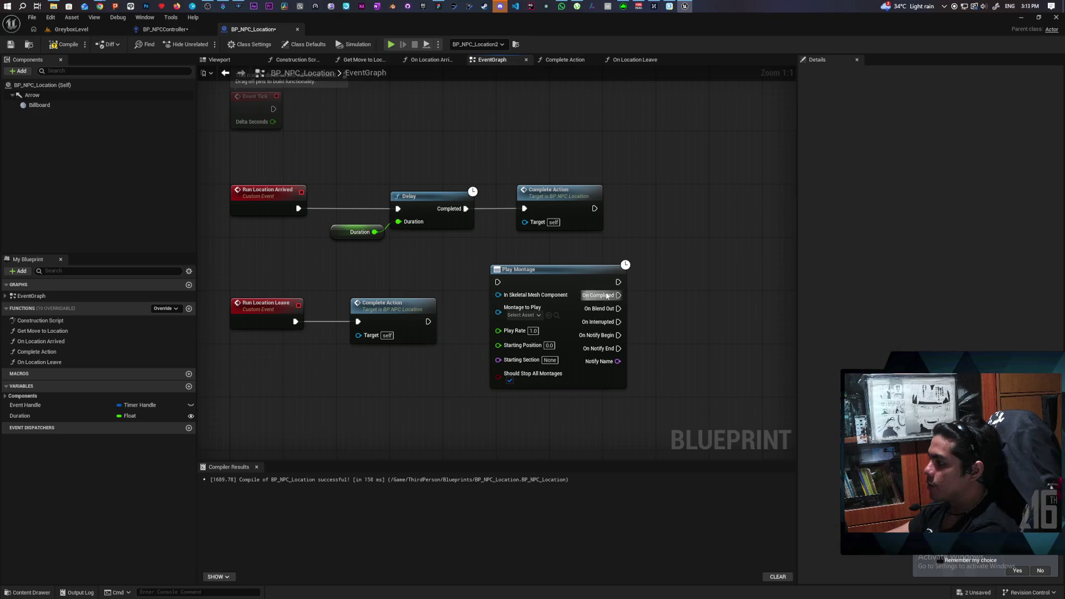
pyautogui.doubleClick(558, 190)
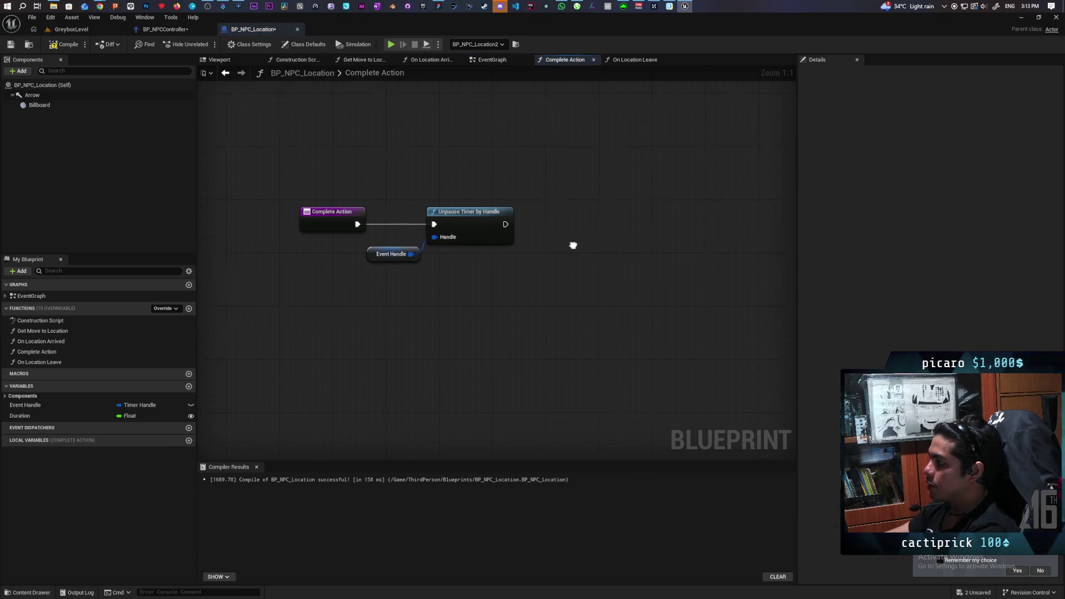
# Inspect the Complete Action and On Location Arrived graphs, then jump to Run Location Arrived.
pyautogui.moveTo(474, 270); pyautogui.dragTo(452, 247)
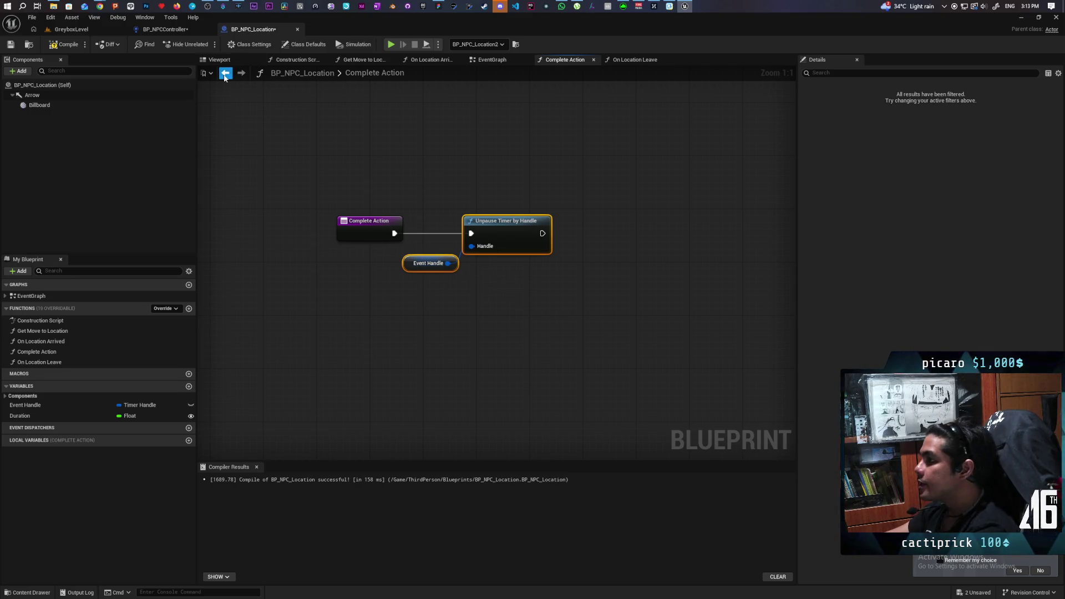
pyautogui.click(491, 59)
pyautogui.click(425, 60)
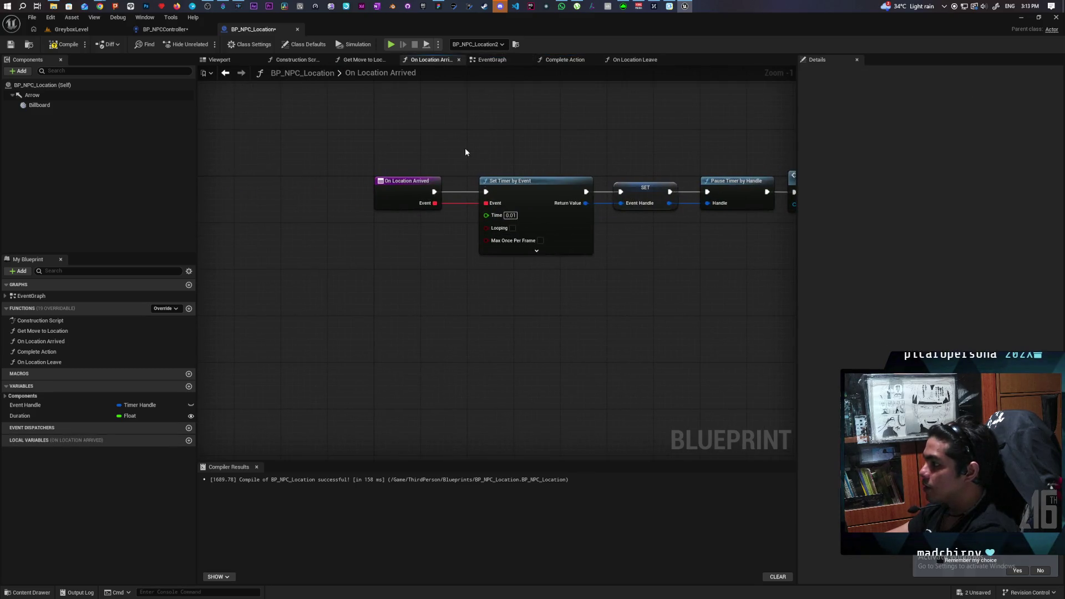
pyautogui.moveTo(465, 152); pyautogui.dragTo(583, 334)
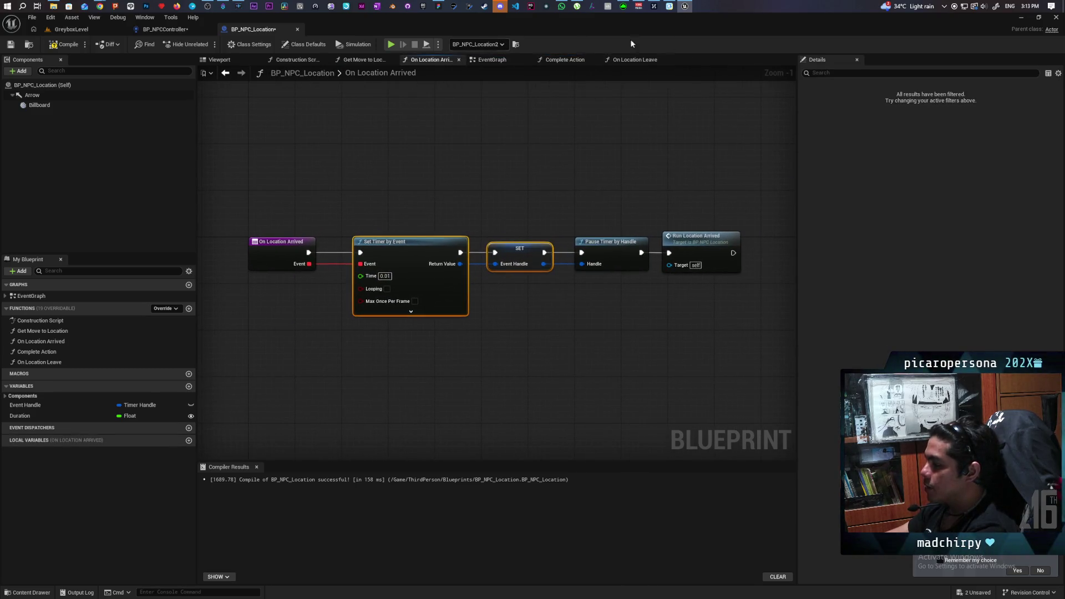
pyautogui.moveTo(264, 198)
pyautogui.mouseDown()
pyautogui.moveTo(418, 361)
pyautogui.moveTo(410, 365)
pyautogui.mouseUp()
pyautogui.click(495, 256)
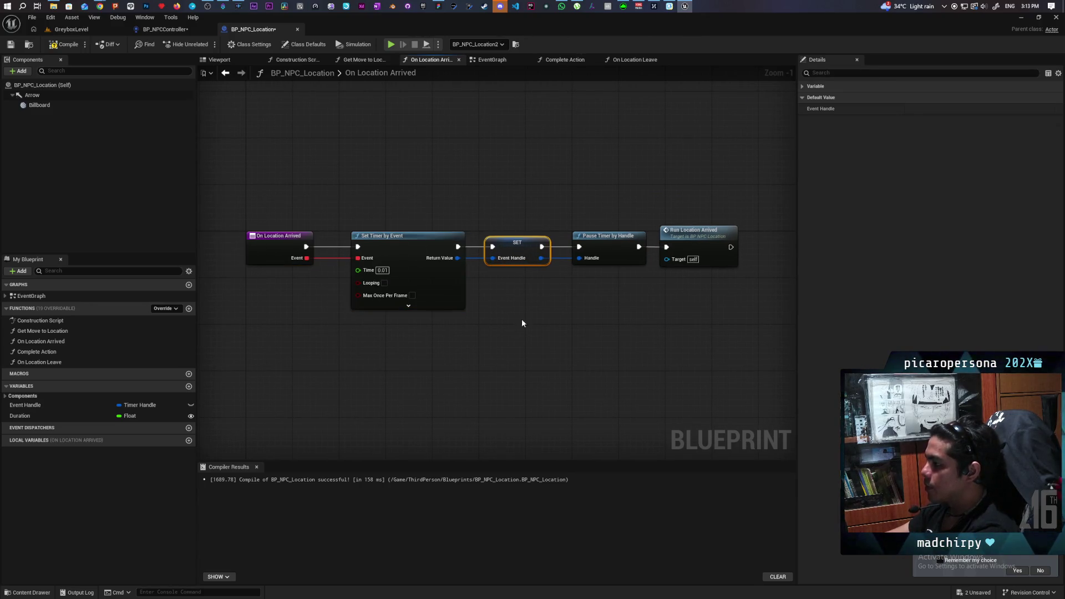
pyautogui.click(499, 266)
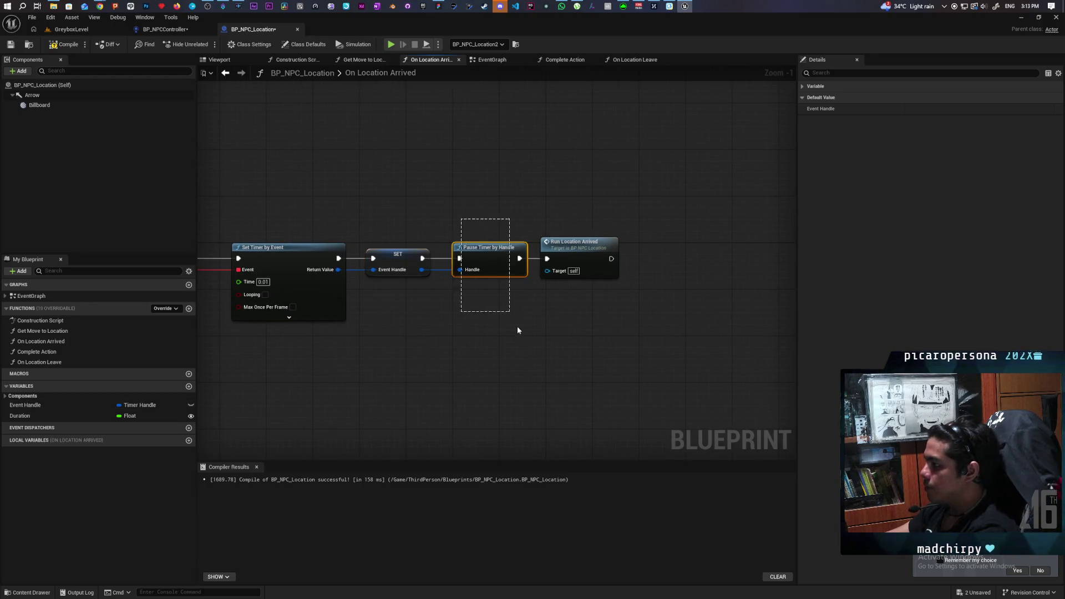
pyautogui.click(494, 244)
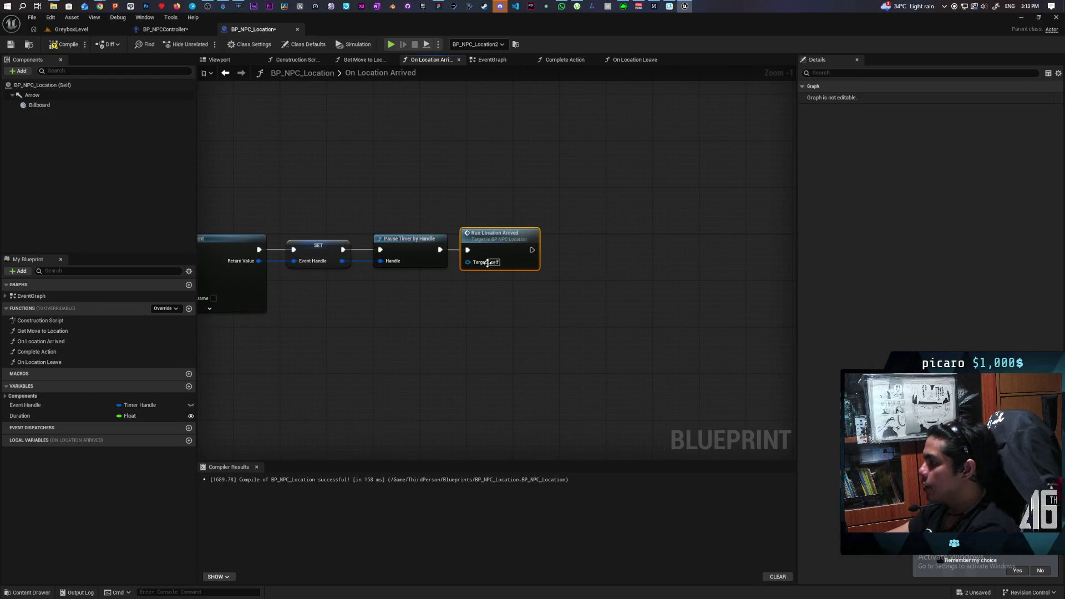
pyautogui.doubleClick(494, 244)
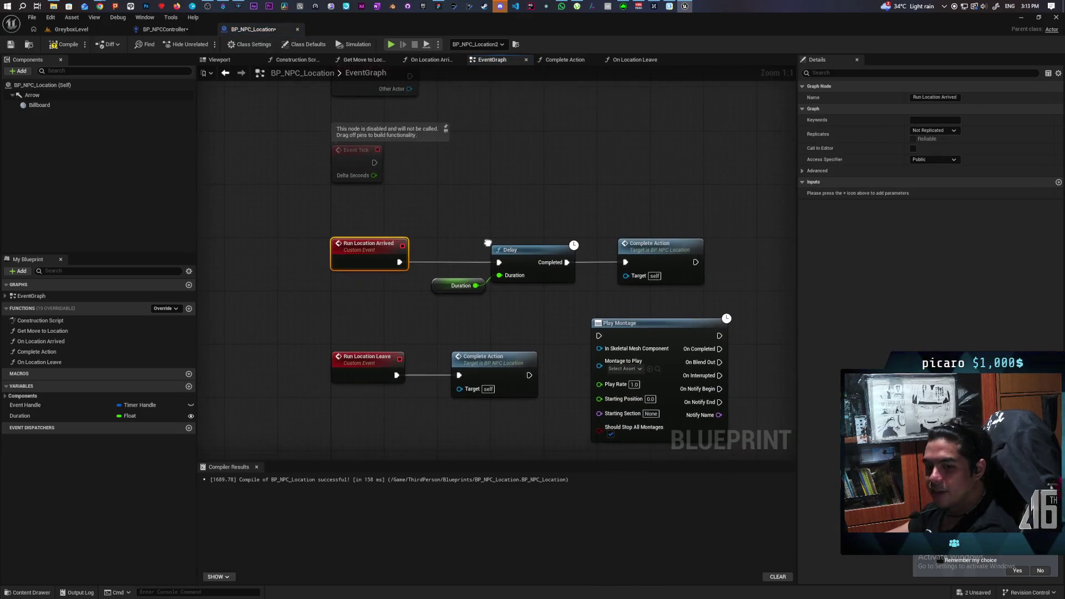
# Move Play Montage below the Complete Action nodes, tidy Delay and Duration, and save BP_NPC_Location.
pyautogui.moveTo(329, 174)
pyautogui.mouseDown()
pyautogui.moveTo(340, 205)
pyautogui.moveTo(649, 228)
pyautogui.mouseUp()
pyautogui.click(504, 144)
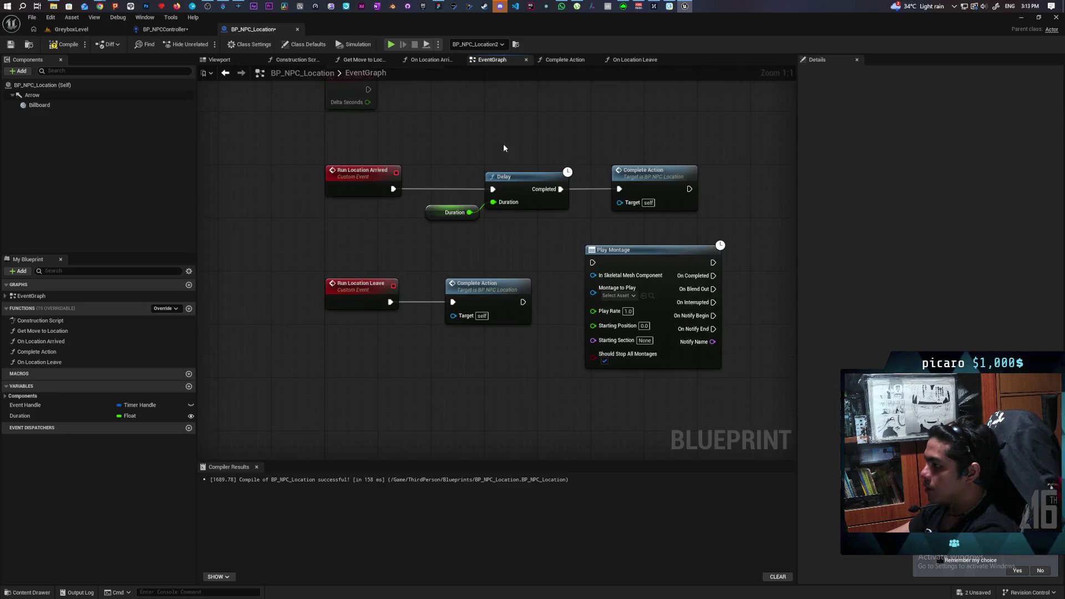
pyautogui.moveTo(395, 252); pyautogui.dragTo(529, 333)
pyautogui.click(439, 262)
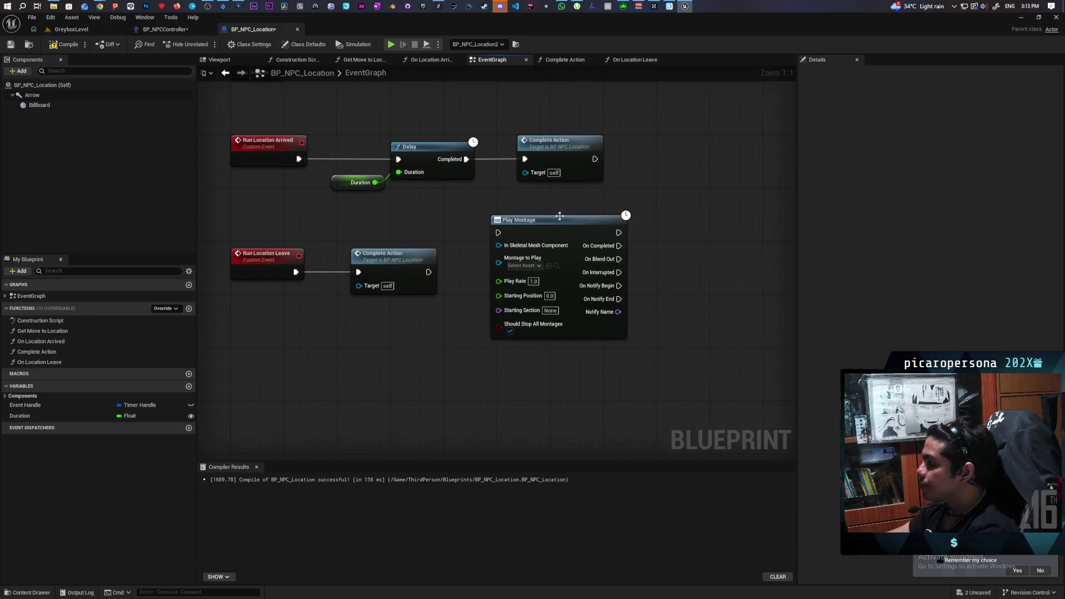
pyautogui.moveTo(560, 216); pyautogui.dragTo(547, 323)
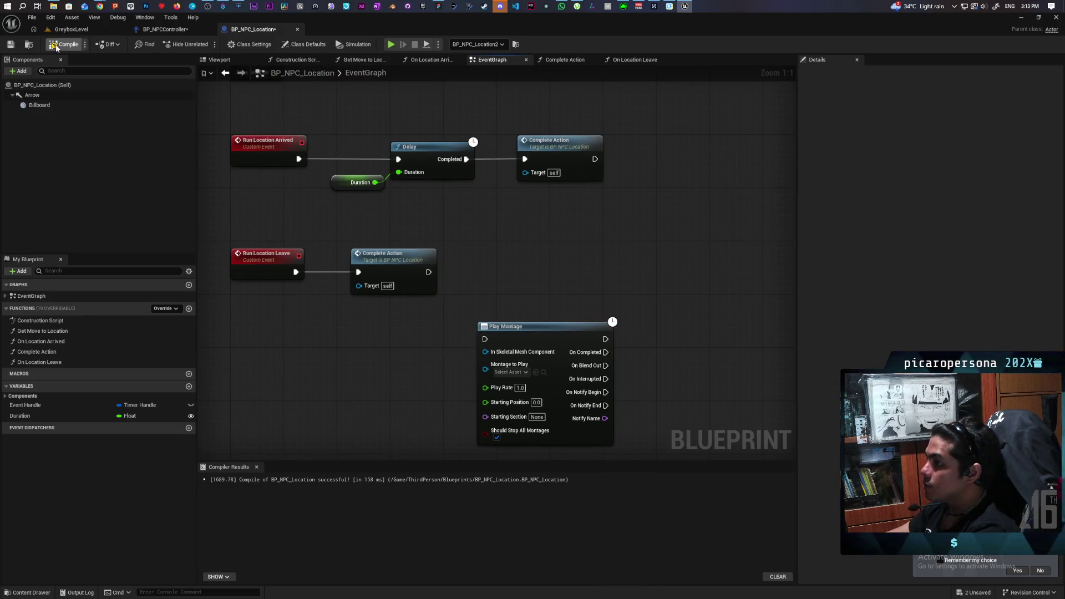
pyautogui.moveTo(269, 162); pyautogui.dragTo(641, 222)
pyautogui.click(484, 269)
pyautogui.moveTo(516, 235)
pyautogui.mouseDown()
pyautogui.moveTo(511, 249)
pyautogui.moveTo(476, 261)
pyautogui.moveTo(505, 258)
pyautogui.moveTo(497, 274)
pyautogui.mouseUp()
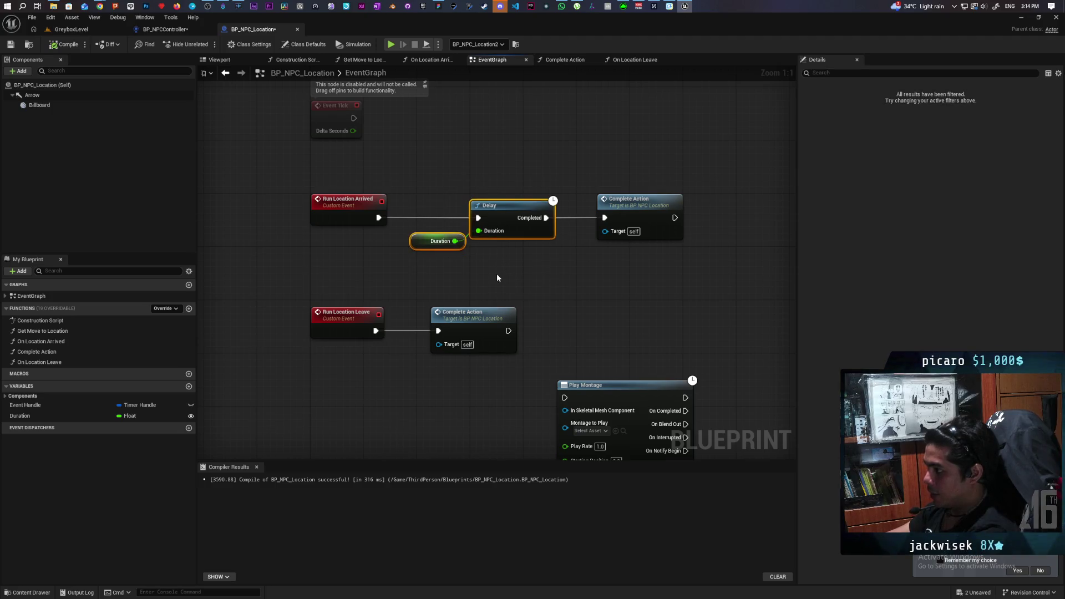
pyautogui.click(489, 256)
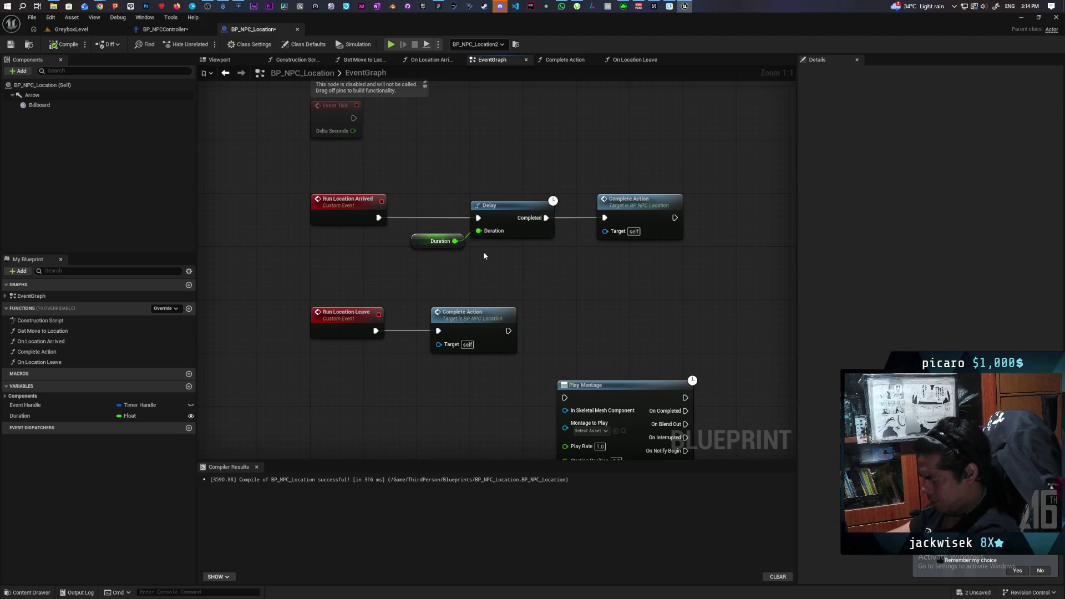
pyautogui.click(16, 46)
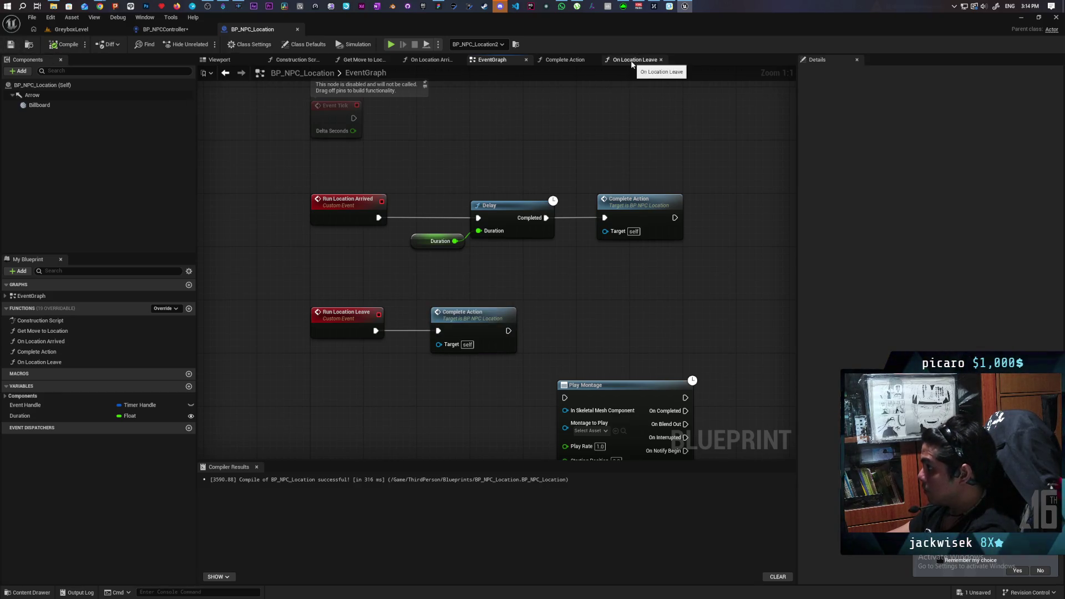
# Survey BP_NPCController's EventGraph around Get Current Location, RANDOM and the second Branch.
pyautogui.click(154, 32)
pyautogui.scroll(3, 495, 189)
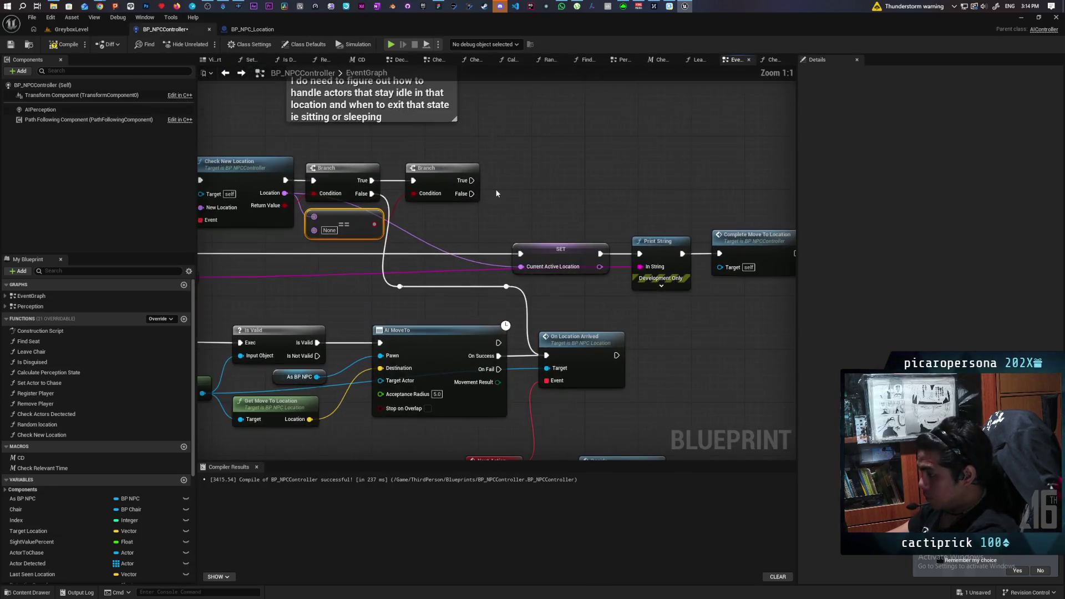
pyautogui.moveTo(496, 193); pyautogui.dragTo(592, 193)
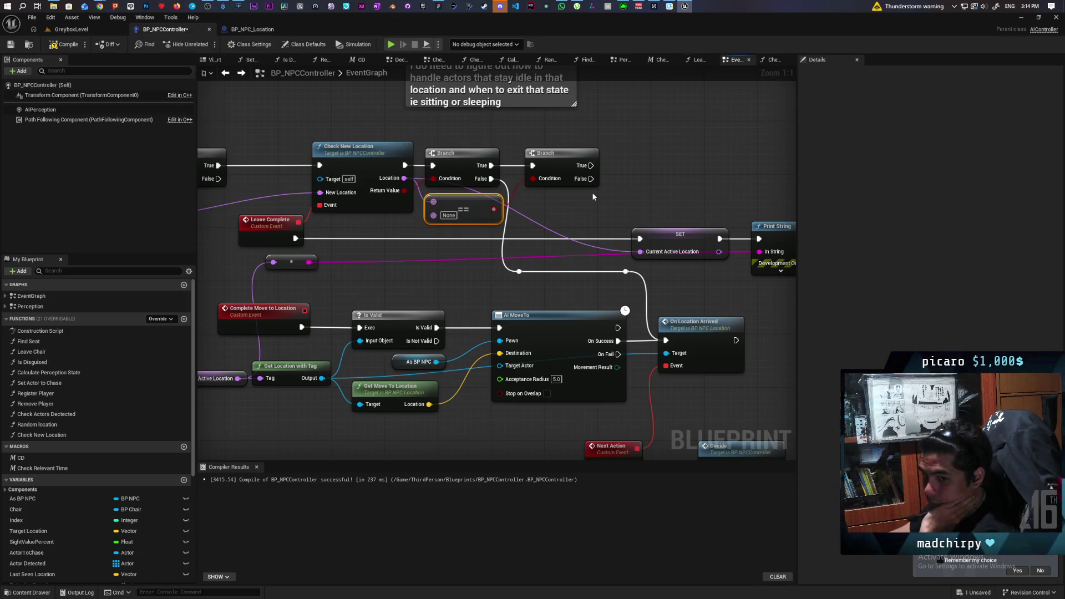
pyautogui.moveTo(581, 209); pyautogui.dragTo(611, 220)
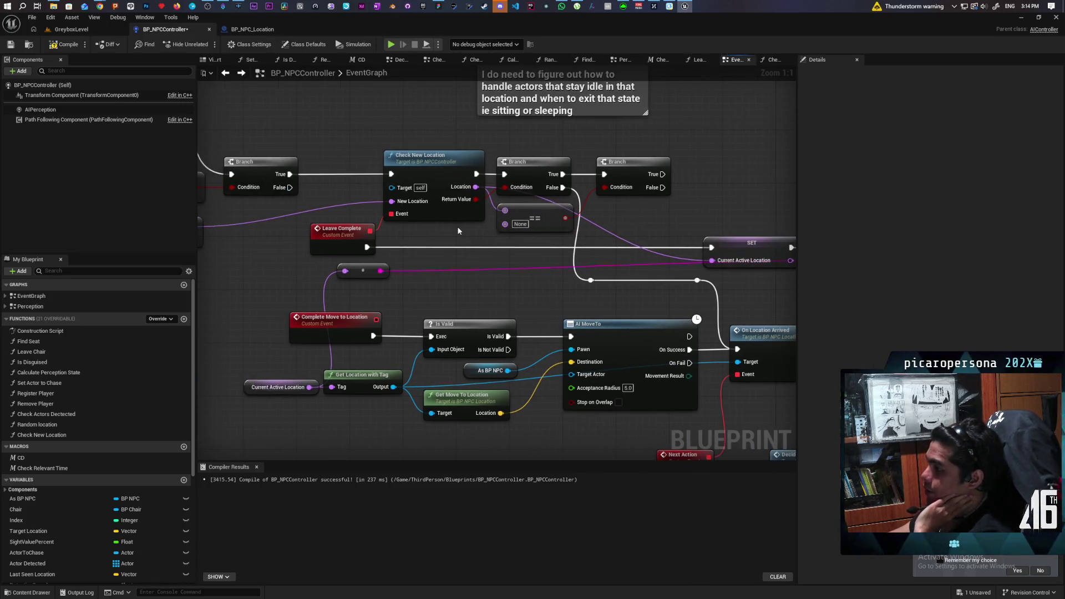
pyautogui.moveTo(442, 238)
pyautogui.mouseDown()
pyautogui.moveTo(729, 220)
pyautogui.moveTo(613, 209)
pyautogui.moveTo(724, 213)
pyautogui.moveTo(711, 231)
pyautogui.moveTo(720, 275)
pyautogui.moveTo(750, 294)
pyautogui.moveTo(687, 311)
pyautogui.moveTo(547, 278)
pyautogui.mouseUp()
pyautogui.moveTo(385, 168); pyautogui.dragTo(359, 175)
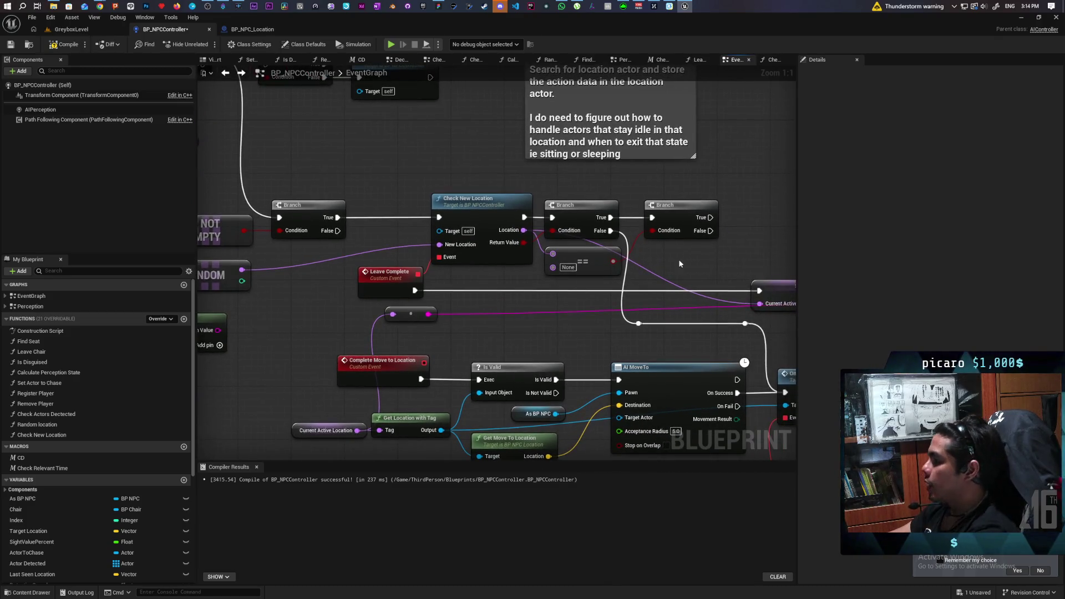
pyautogui.moveTo(678, 259); pyautogui.dragTo(550, 257)
pyautogui.moveTo(627, 197); pyautogui.dragTo(564, 236)
pyautogui.click(564, 248)
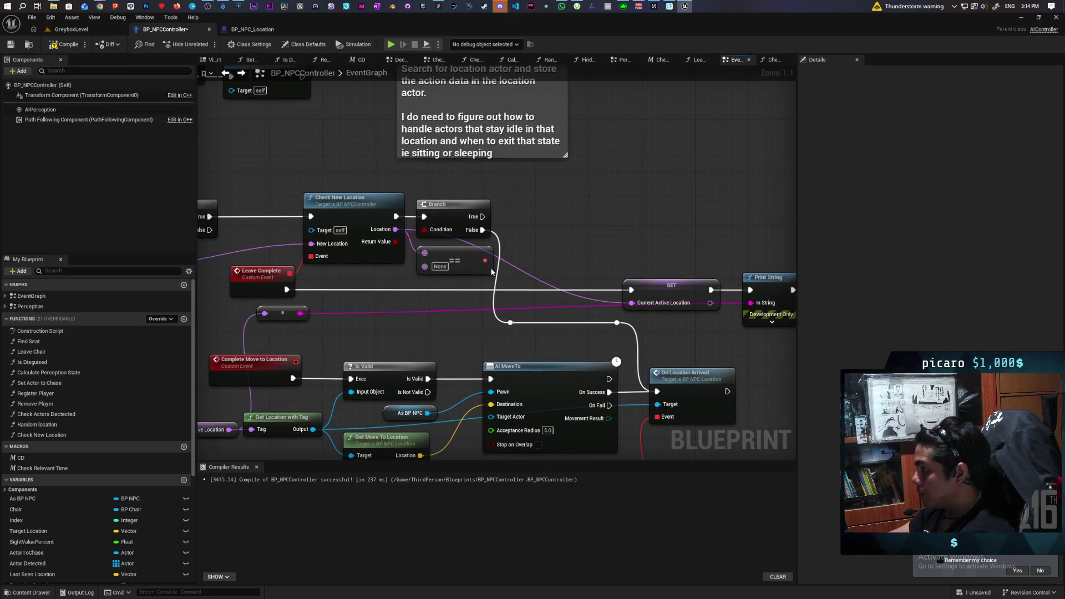
# Add a Current Active Location variable to the graph and open the Check New Location function.
pyautogui.moveTo(475, 287); pyautogui.dragTo(511, 284)
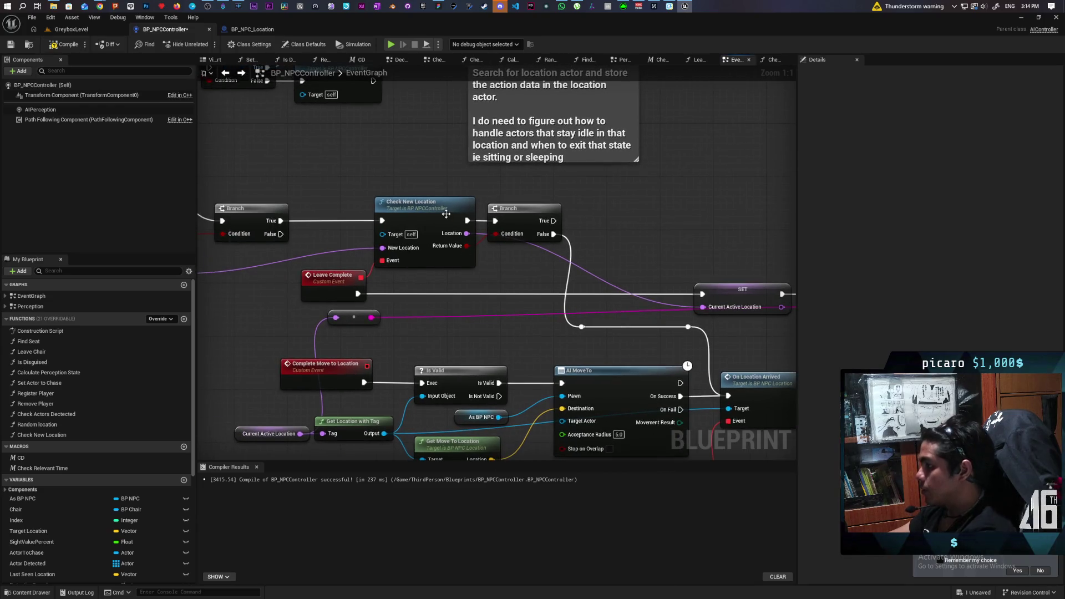
pyautogui.moveTo(229, 331); pyautogui.dragTo(453, 315)
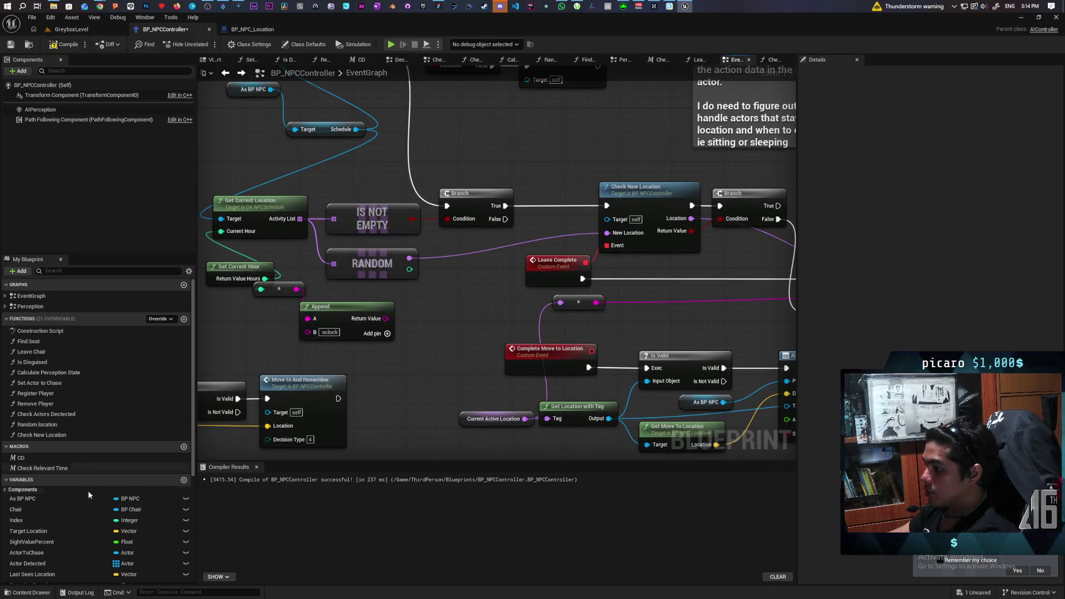
pyautogui.scroll(-5, 85, 522)
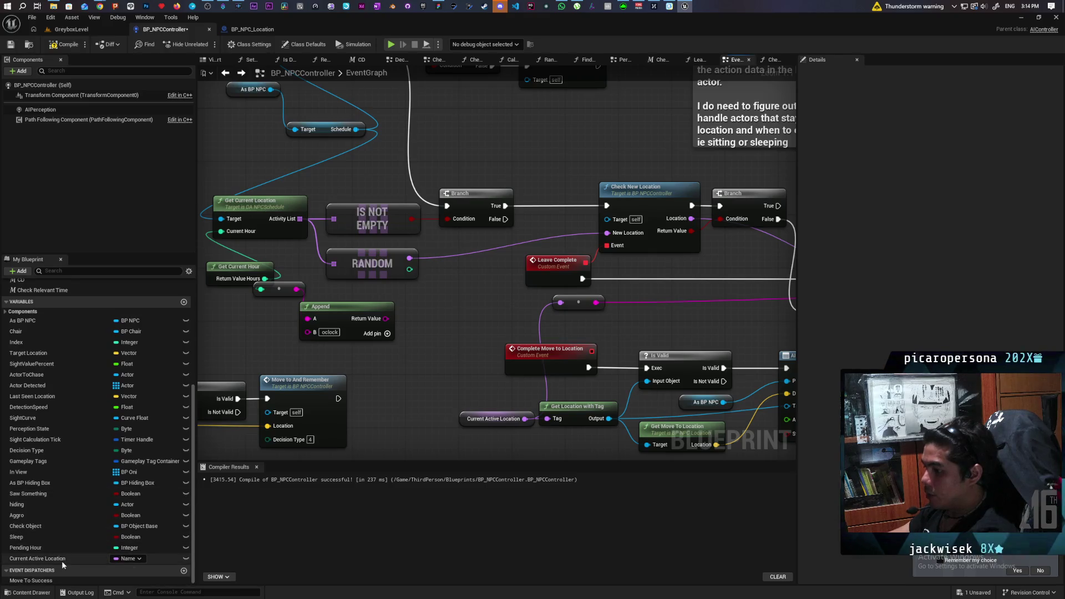
pyautogui.moveTo(61, 561)
pyautogui.mouseDown()
pyautogui.moveTo(389, 360)
pyautogui.moveTo(435, 125)
pyautogui.mouseUp()
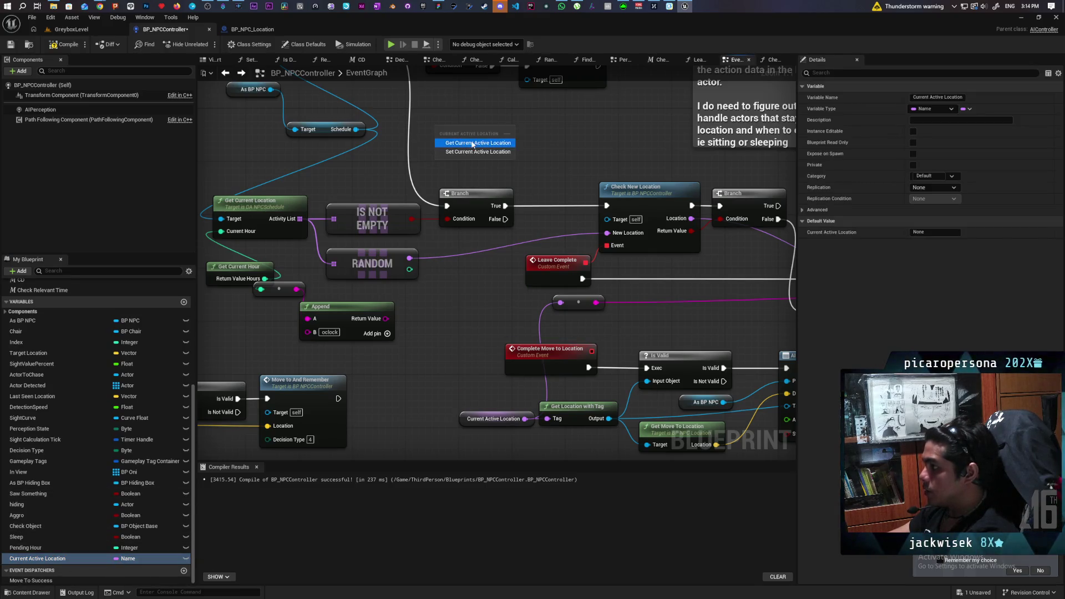
pyautogui.doubleClick(615, 225)
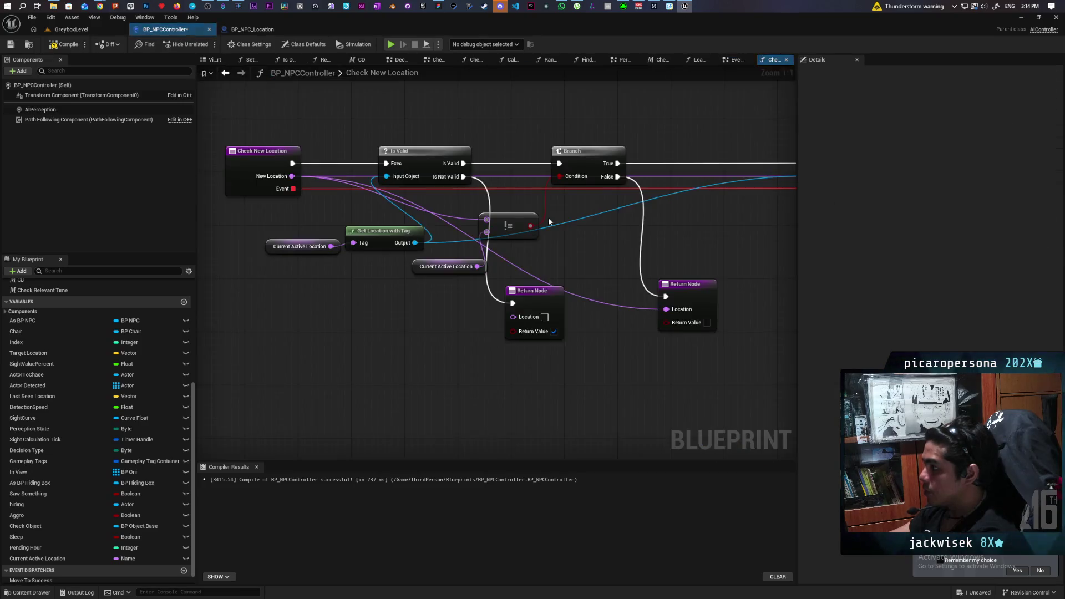
# Wire Check New Location's entry straight into its Branch, deleting Is Valid and the left Return Node.
pyautogui.moveTo(331, 196); pyautogui.dragTo(600, 195)
pyautogui.click(476, 195)
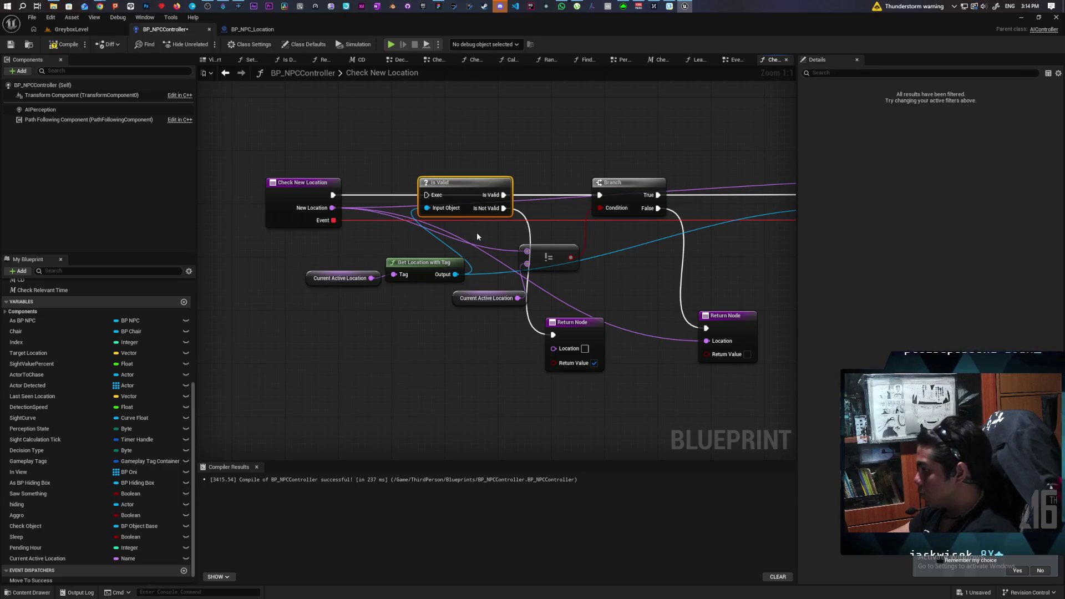
pyautogui.press('Delete')
pyautogui.click(571, 328)
pyautogui.press('Delete')
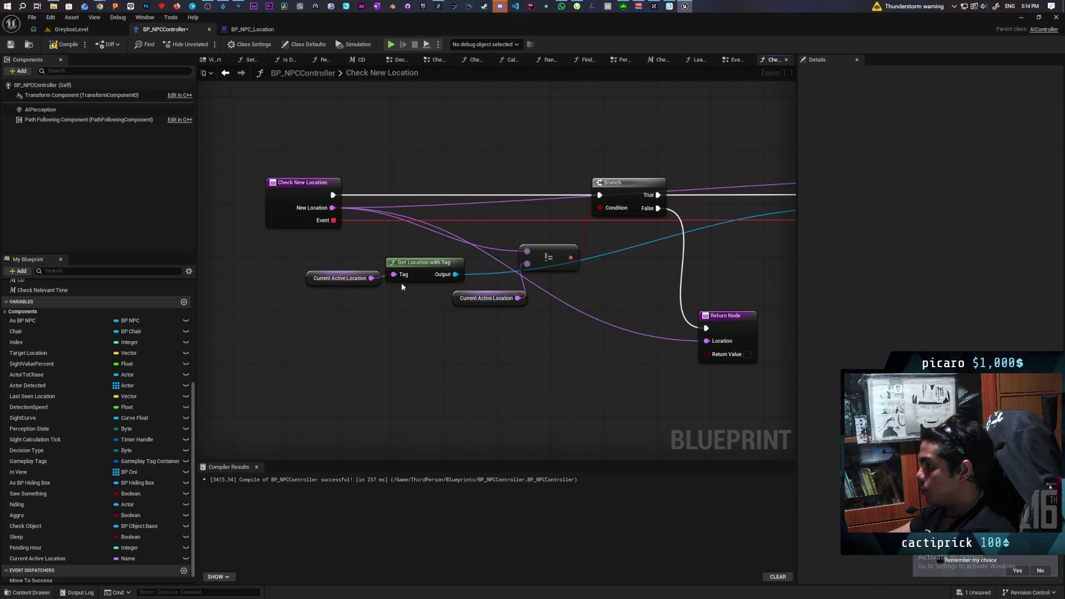
# Copy Get Location with Tag into the EventGraph under Current Active Location, plus an Is Valid node.
pyautogui.click(432, 273)
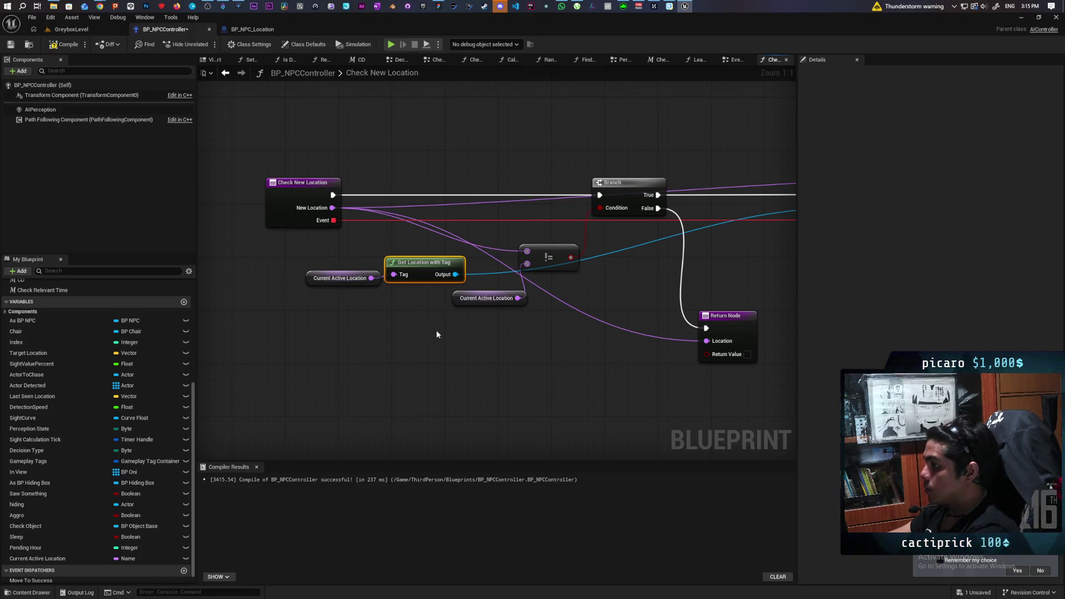
pyautogui.click(226, 72)
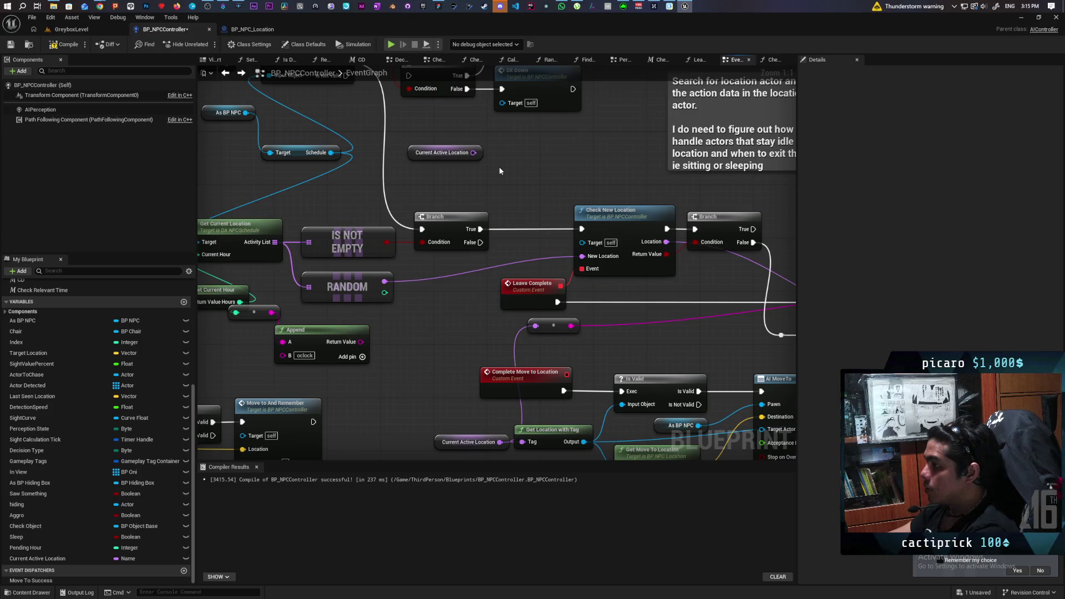
pyautogui.hotkey('ctrl', 'v')
pyautogui.moveTo(500, 172); pyautogui.dragTo(435, 177)
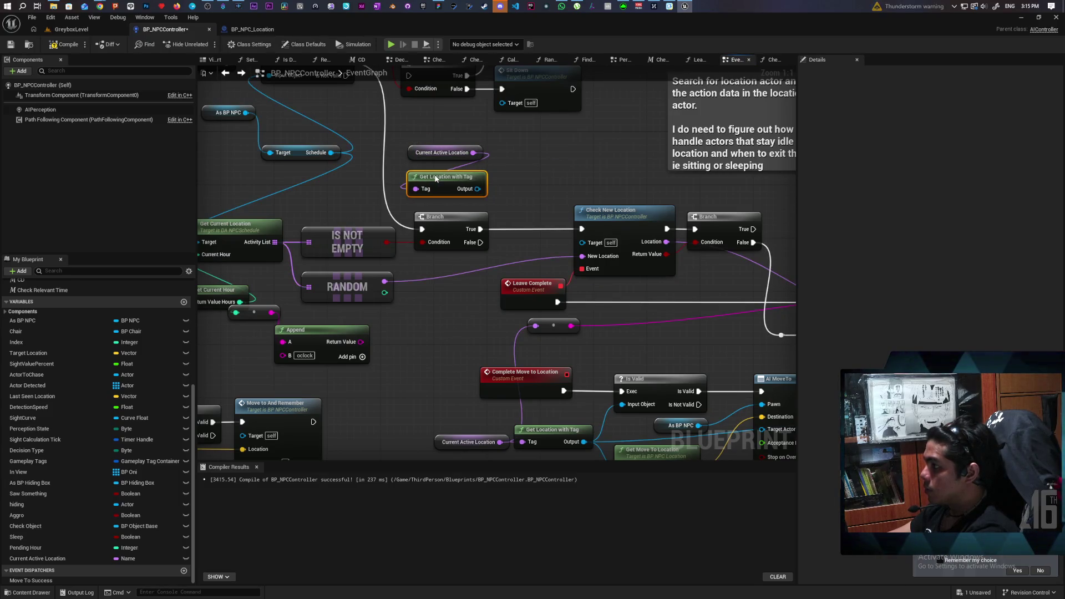
pyautogui.hotkey('ctrl', 'v')
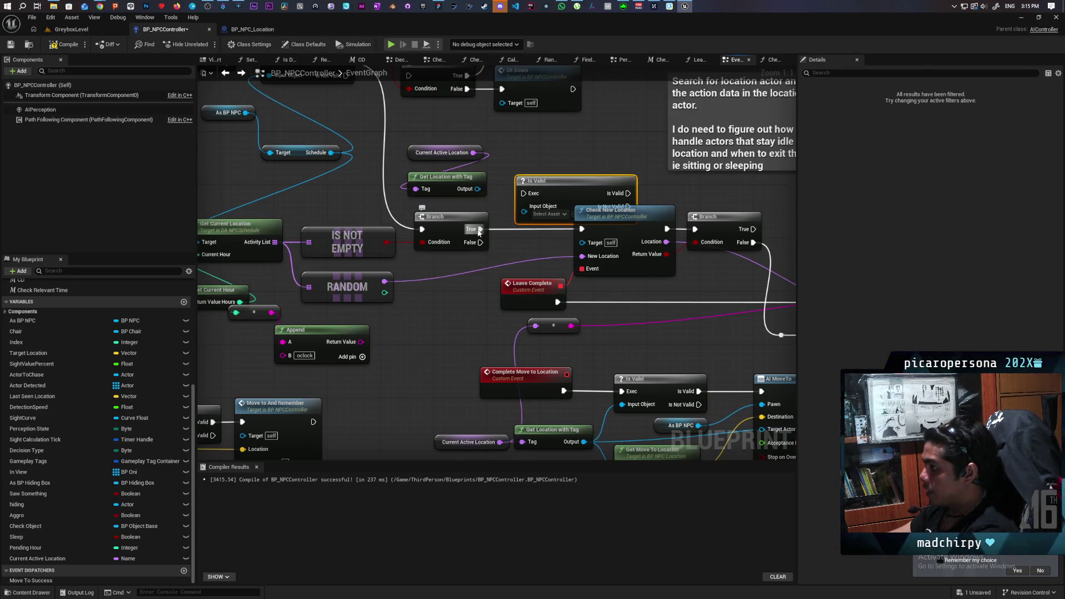
# Place Is Valid before Check New Location and feed it Get Location with Tag's Output.
pyautogui.moveTo(555, 222)
pyautogui.mouseDown()
pyautogui.moveTo(472, 229)
pyautogui.moveTo(509, 202)
pyautogui.moveTo(565, 213)
pyautogui.mouseUp()
pyautogui.moveTo(352, 164); pyautogui.dragTo(356, 200)
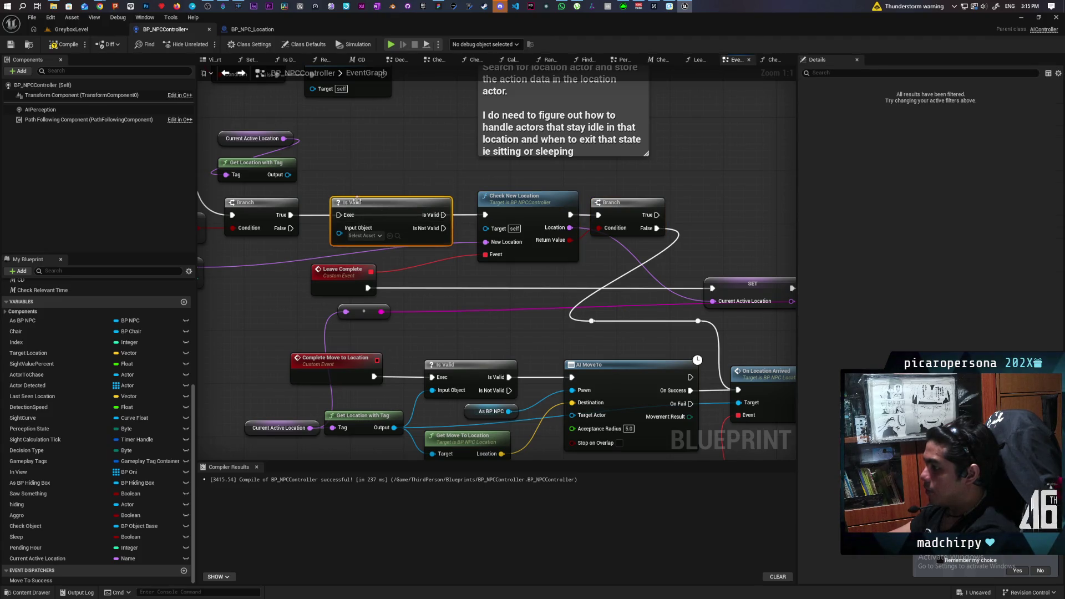
pyautogui.moveTo(288, 175)
pyautogui.mouseDown()
pyautogui.moveTo(339, 228)
pyautogui.moveTo(338, 215)
pyautogui.mouseUp()
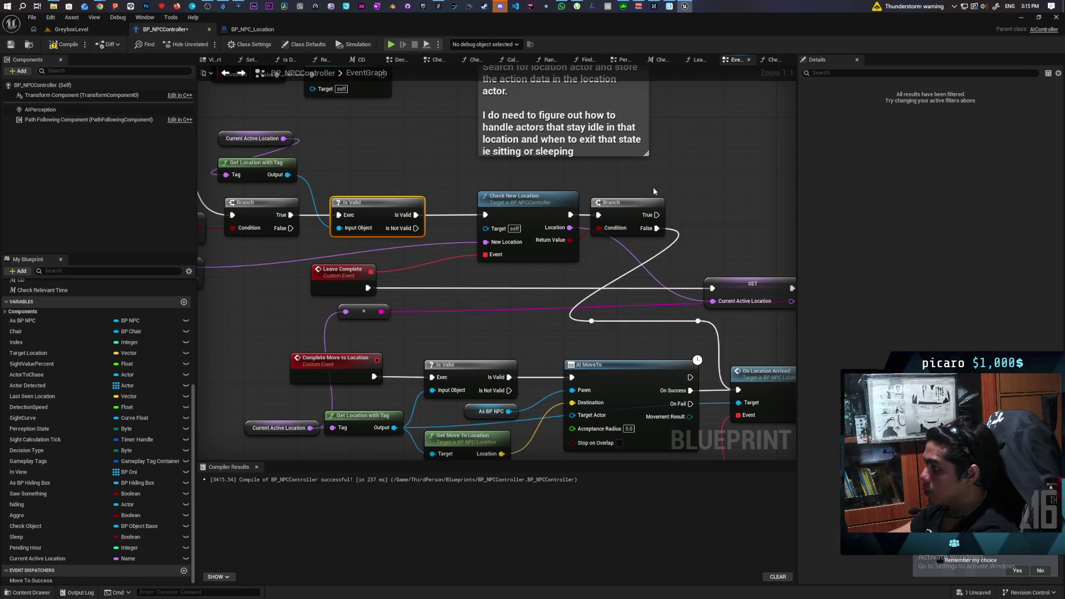
pyautogui.scroll(-2, 392, 224)
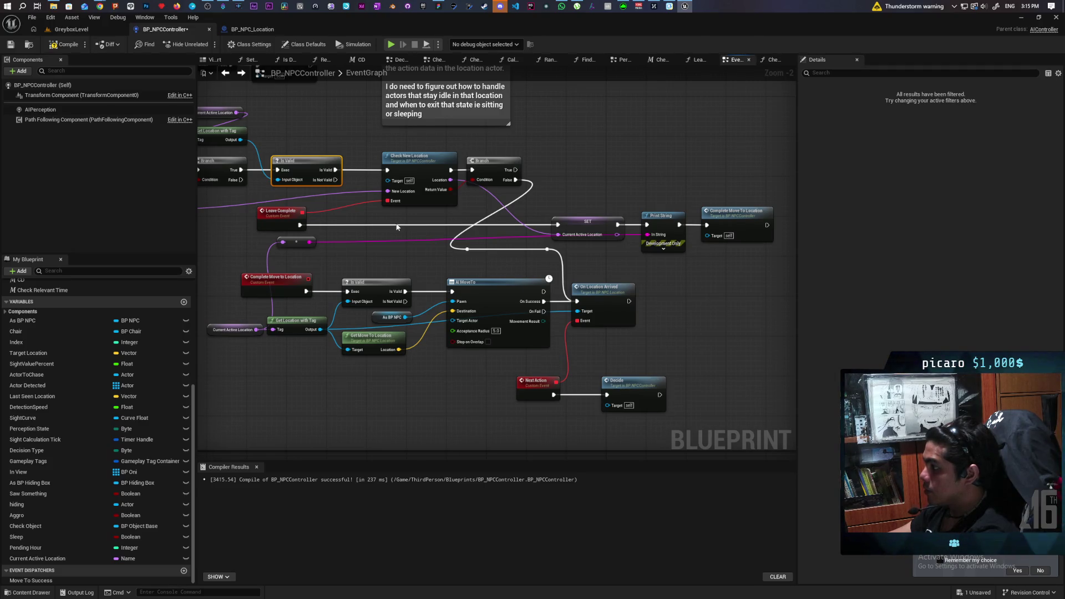
pyautogui.moveTo(343, 219)
pyautogui.mouseDown()
pyautogui.moveTo(473, 228)
pyautogui.moveTo(370, 242)
pyautogui.moveTo(423, 253)
pyautogui.mouseUp()
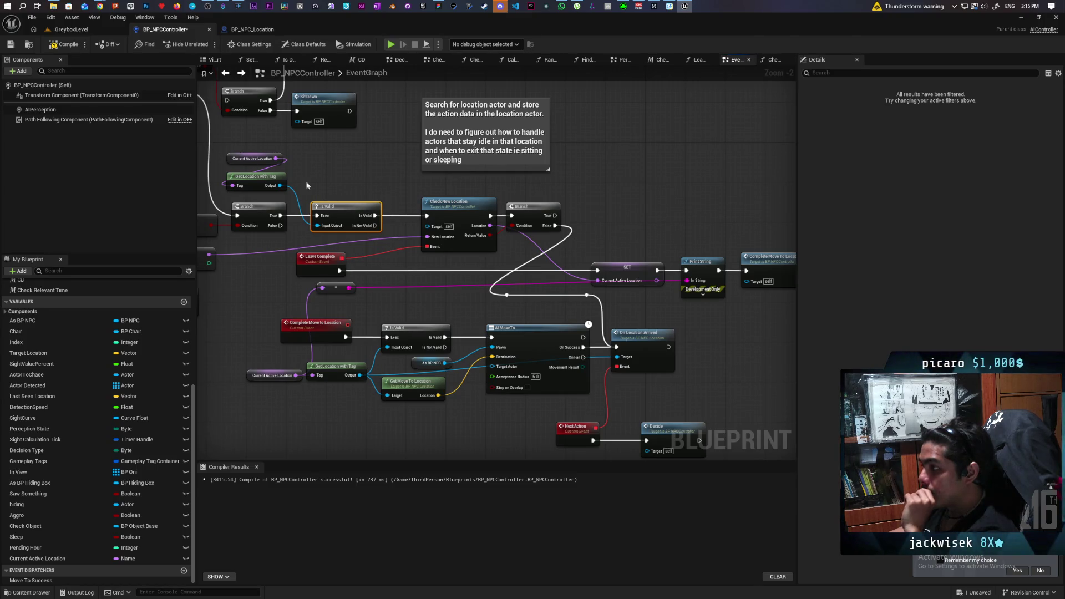
pyautogui.moveTo(267, 182); pyautogui.dragTo(257, 185)
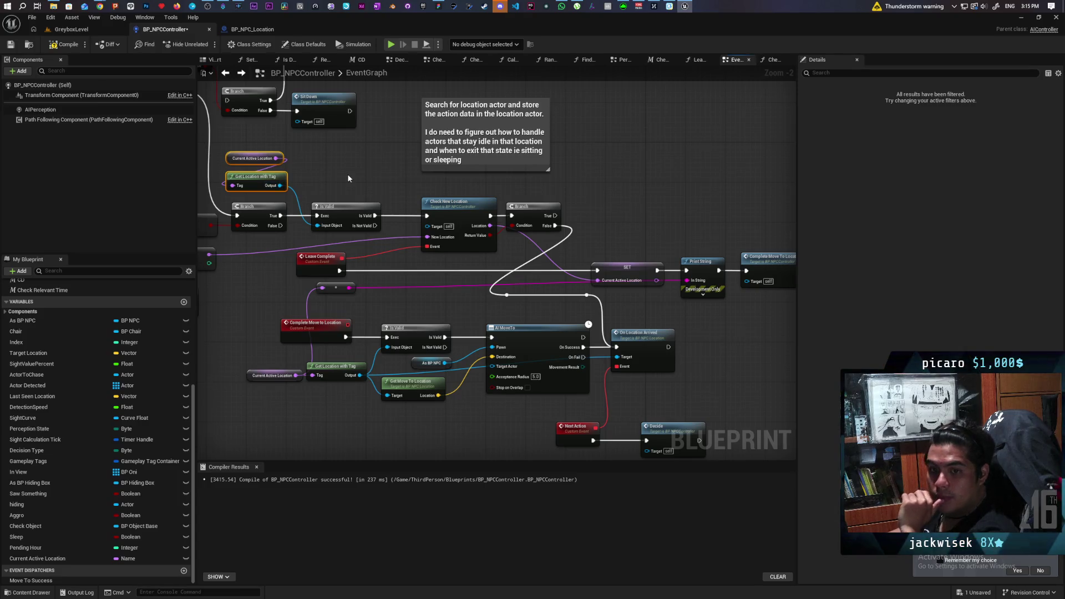
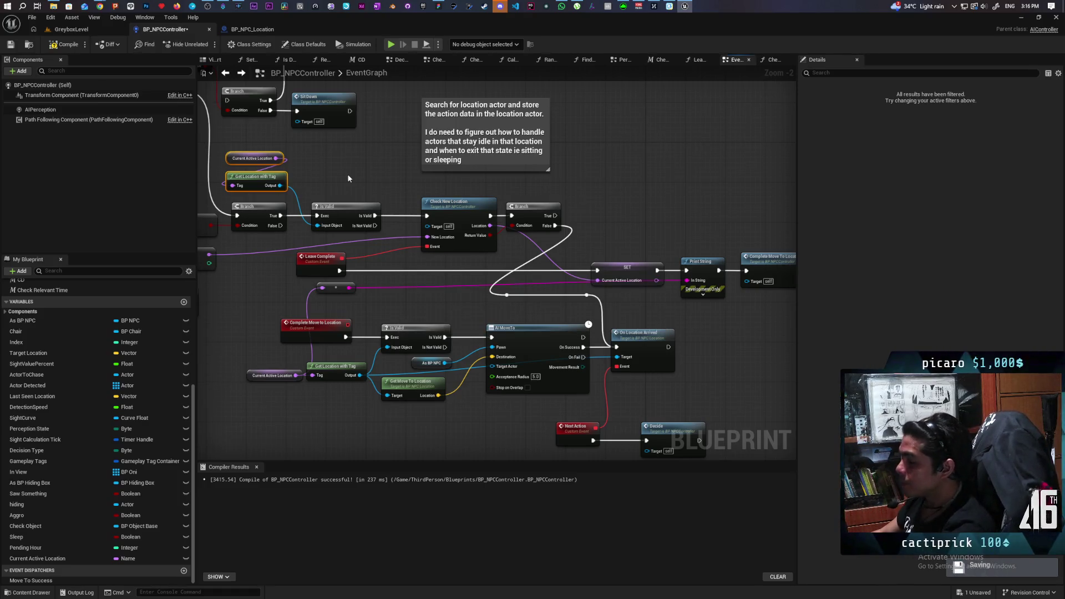
# Survey the Branch node's wires, reroute points and the Check New Location section.
pyautogui.moveTo(597, 238); pyautogui.dragTo(491, 218)
pyautogui.scroll(2, 432, 240)
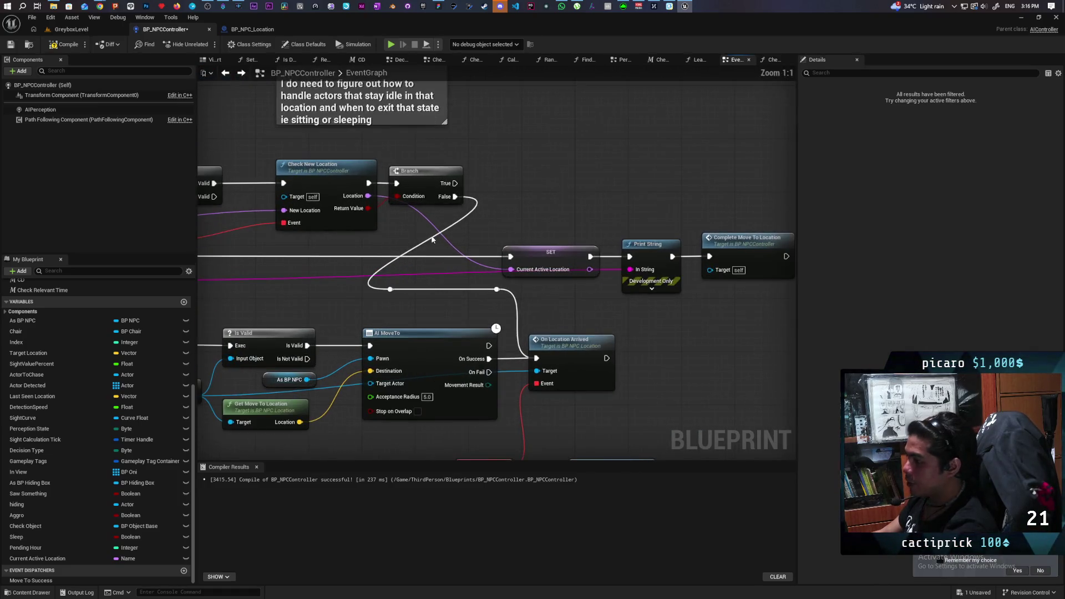
pyautogui.moveTo(382, 303); pyautogui.dragTo(514, 284)
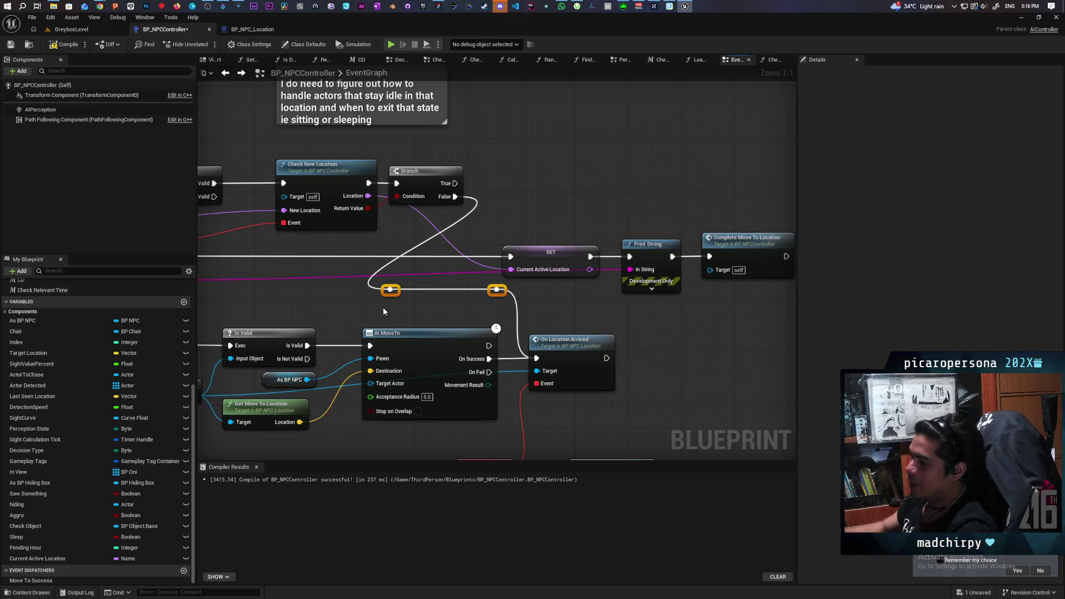
pyautogui.moveTo(383, 307); pyautogui.dragTo(505, 326)
pyautogui.scroll(1, 591, 299)
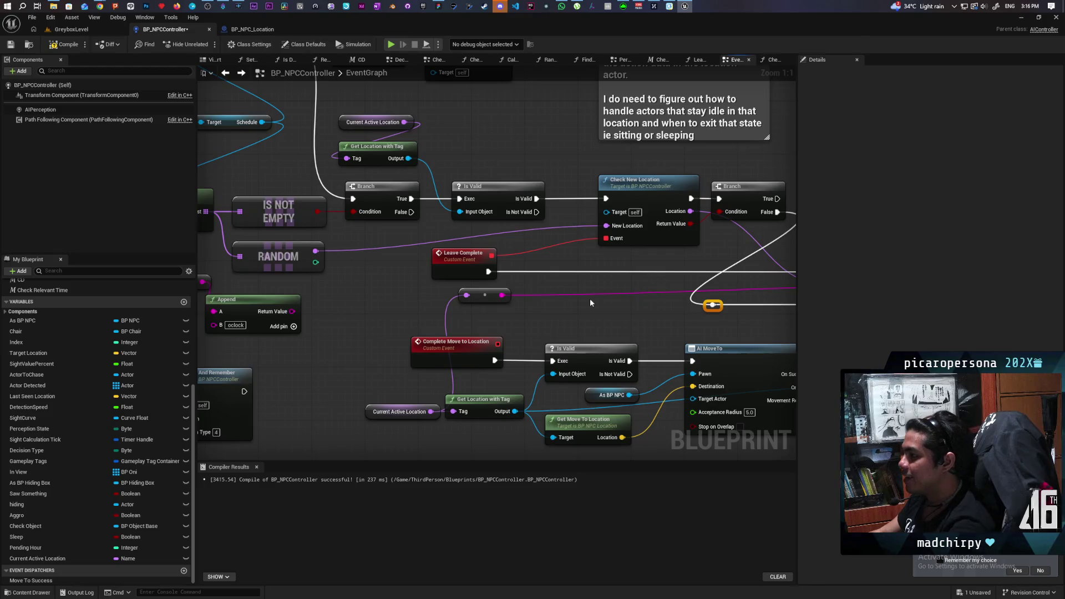
pyautogui.scroll(-1, 591, 299)
pyautogui.moveTo(512, 276)
pyautogui.mouseDown()
pyautogui.moveTo(410, 255)
pyautogui.moveTo(376, 268)
pyautogui.moveTo(571, 283)
pyautogui.mouseUp()
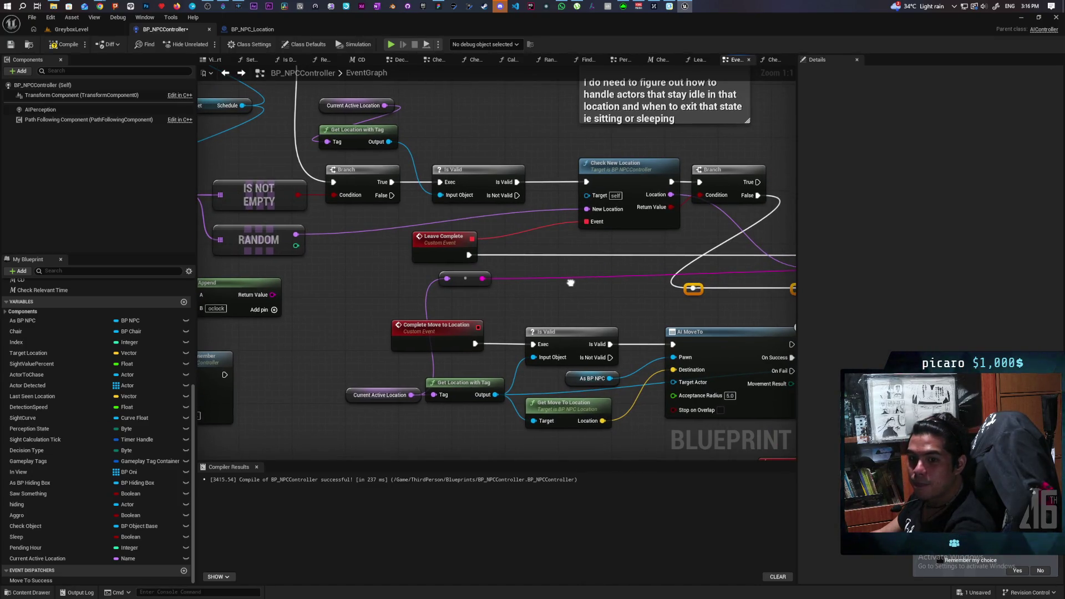
pyautogui.moveTo(571, 286)
pyautogui.mouseDown()
pyautogui.moveTo(384, 276)
pyautogui.moveTo(555, 273)
pyautogui.moveTo(266, 264)
pyautogui.moveTo(322, 244)
pyautogui.moveTo(528, 242)
pyautogui.moveTo(507, 240)
pyautogui.moveTo(382, 241)
pyautogui.moveTo(528, 275)
pyautogui.moveTo(247, 262)
pyautogui.mouseUp()
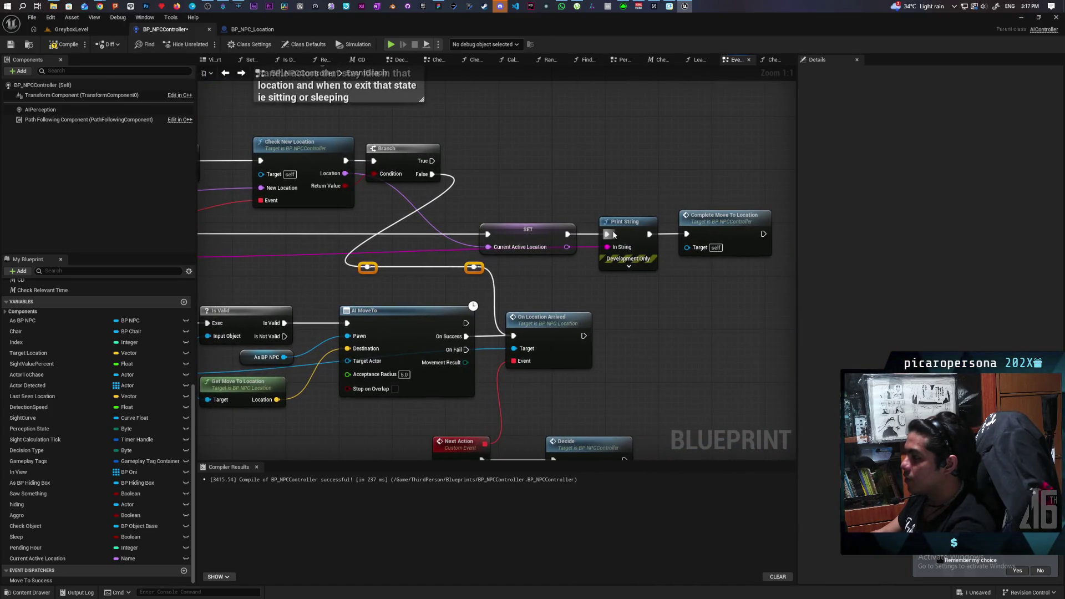
# Select the SET, Print String and Complete nodes, then extend the AI Decide comment downward.
pyautogui.moveTo(549, 212)
pyautogui.mouseDown()
pyautogui.moveTo(777, 279)
pyautogui.moveTo(688, 274)
pyautogui.mouseUp()
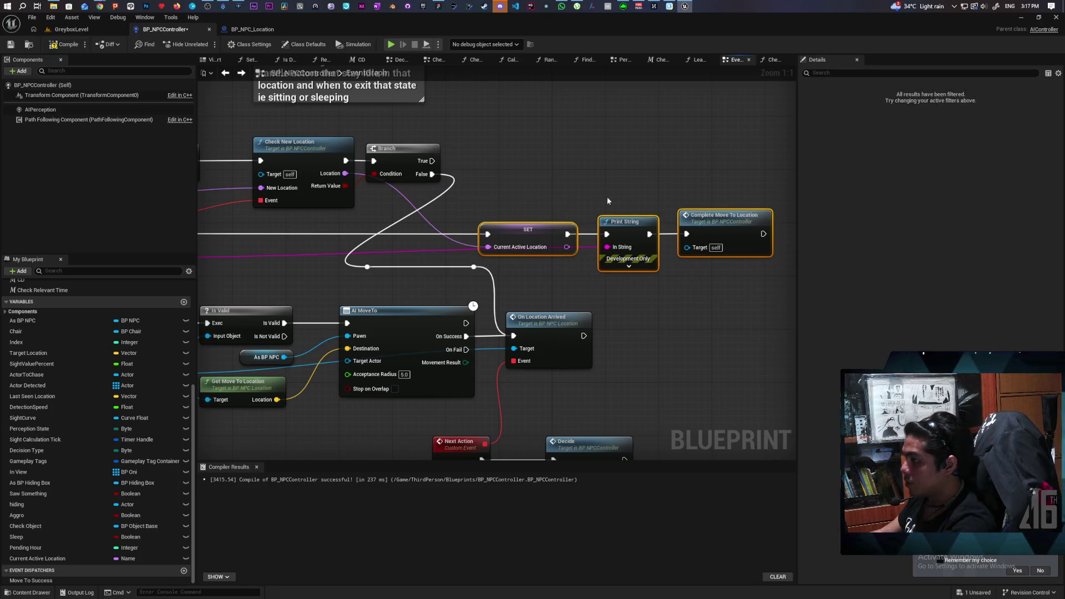
pyautogui.scroll(-4, 553, 179)
pyautogui.scroll(-2, 621, 282)
pyautogui.moveTo(578, 153); pyautogui.dragTo(349, 148)
pyautogui.moveTo(373, 346); pyautogui.dragTo(591, 329)
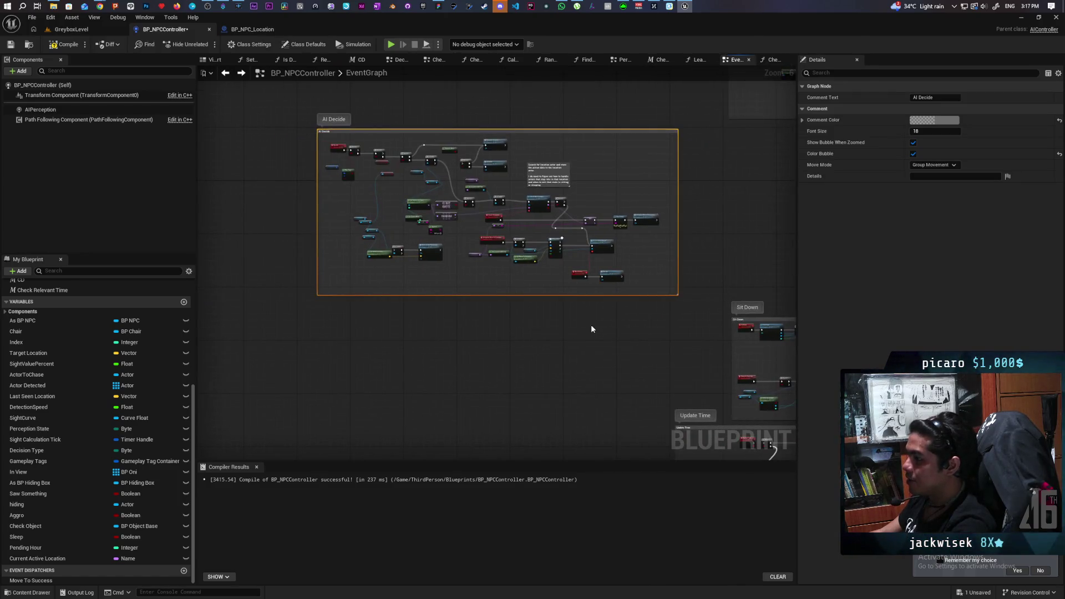
pyautogui.scroll(3, 591, 329)
pyautogui.moveTo(592, 260); pyautogui.dragTo(593, 428)
pyautogui.click(580, 319)
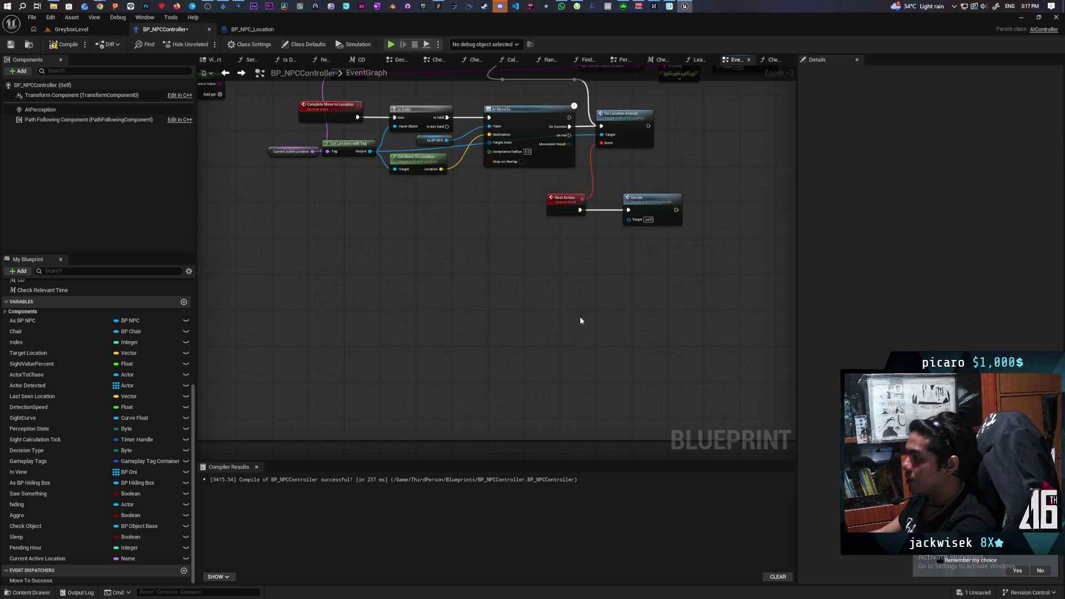
pyautogui.scroll(-3, 518, 410)
pyautogui.scroll(3, 521, 367)
# Move the AI MoveTo node group and its two reroute points further down.
pyautogui.moveTo(227, 225); pyautogui.dragTo(619, 376)
pyautogui.moveTo(569, 228); pyautogui.dragTo(567, 331)
pyautogui.moveTo(435, 217)
pyautogui.mouseDown()
pyautogui.moveTo(532, 188)
pyautogui.moveTo(517, 312)
pyautogui.mouseUp()
pyautogui.scroll(1, 552, 337)
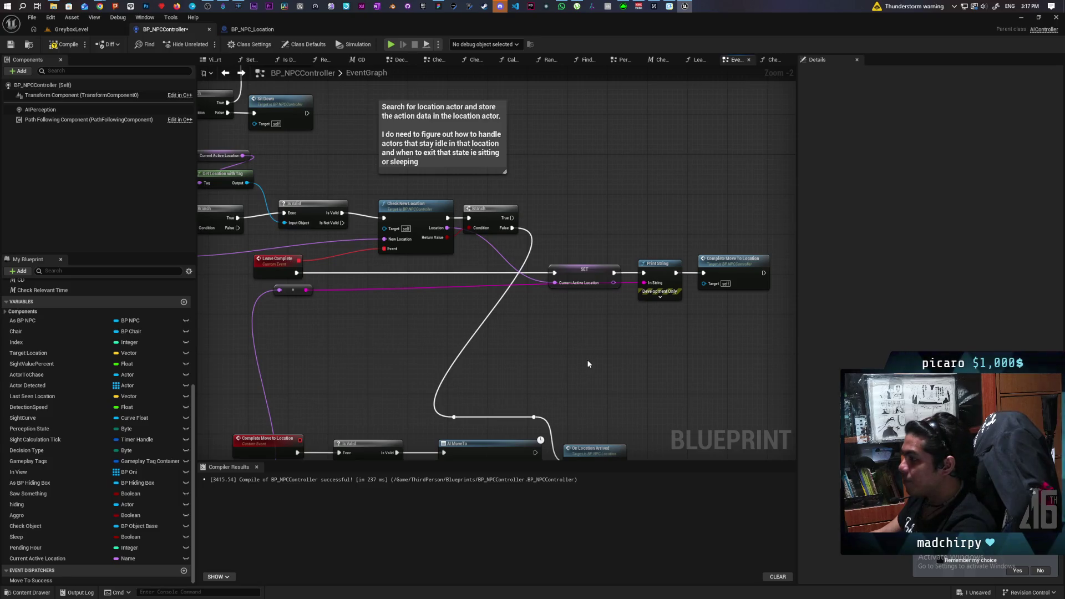
pyautogui.moveTo(420, 310); pyautogui.dragTo(466, 281)
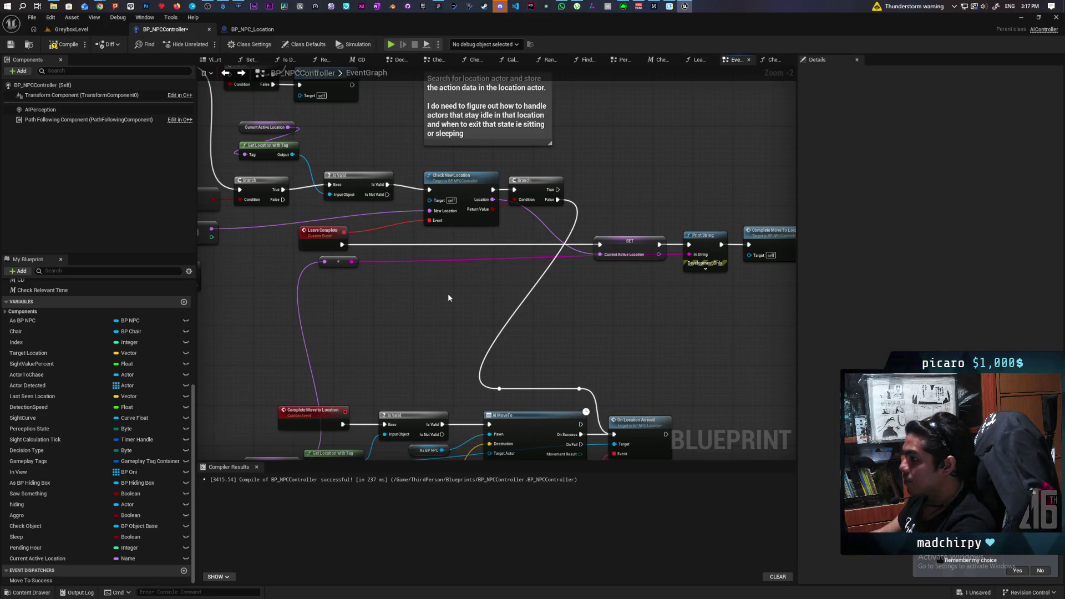
# Paste the SET, Print String and Complete Move To Location copies, wiring RANDOM's output into SET.
pyautogui.hotkey('ctrl', 'v')
pyautogui.moveTo(398, 240); pyautogui.dragTo(517, 218)
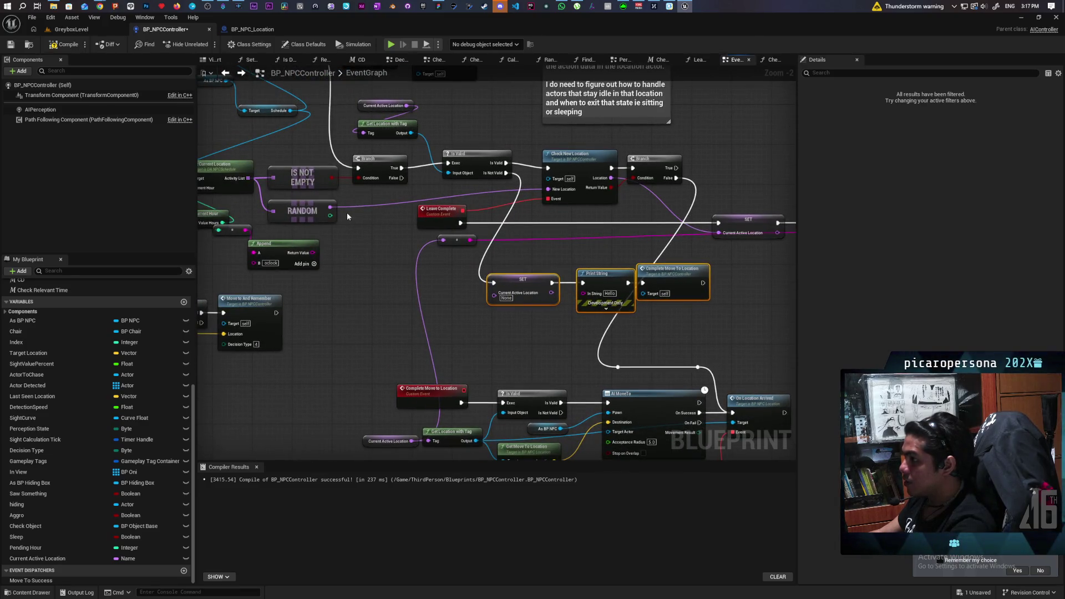
pyautogui.moveTo(332, 208)
pyautogui.mouseDown()
pyautogui.moveTo(402, 310)
pyautogui.moveTo(494, 293)
pyautogui.moveTo(315, 300)
pyautogui.mouseUp()
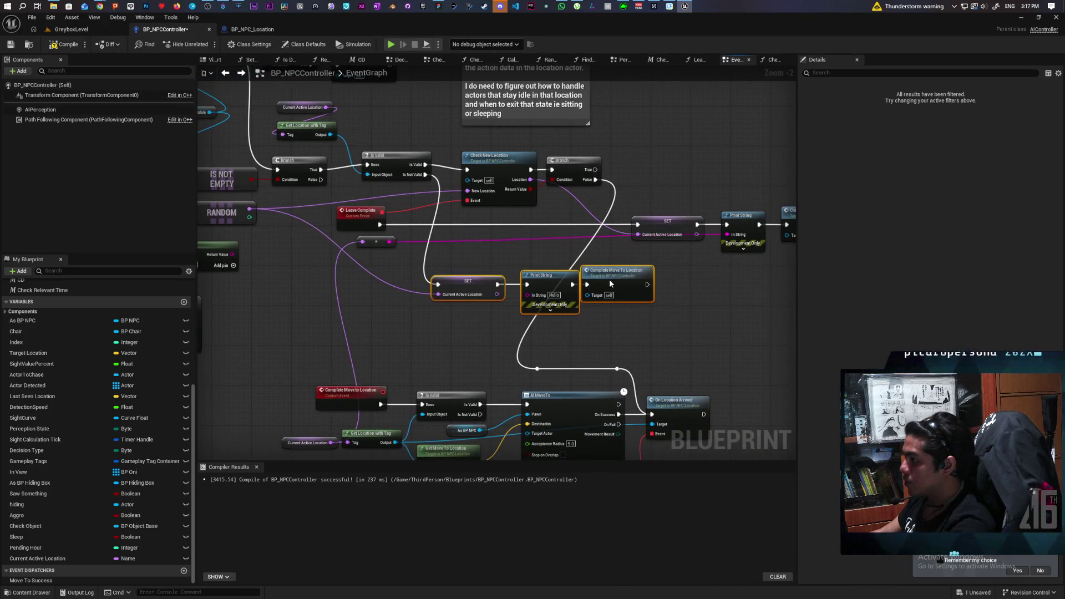
# Align the new chain, shifting Complete Move To Location right and nudging Is Valid left.
pyautogui.click(596, 283)
pyautogui.moveTo(596, 283); pyautogui.dragTo(625, 282)
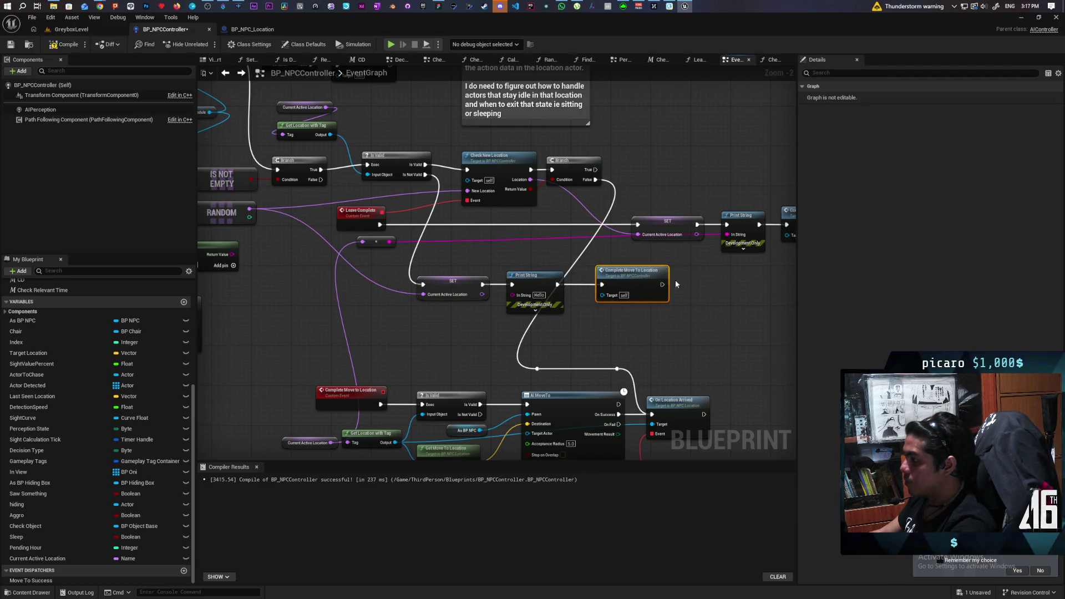
pyautogui.moveTo(423, 212); pyautogui.dragTo(444, 222)
pyautogui.moveTo(417, 181)
pyautogui.mouseDown()
pyautogui.moveTo(433, 191)
pyautogui.moveTo(388, 136)
pyautogui.mouseUp()
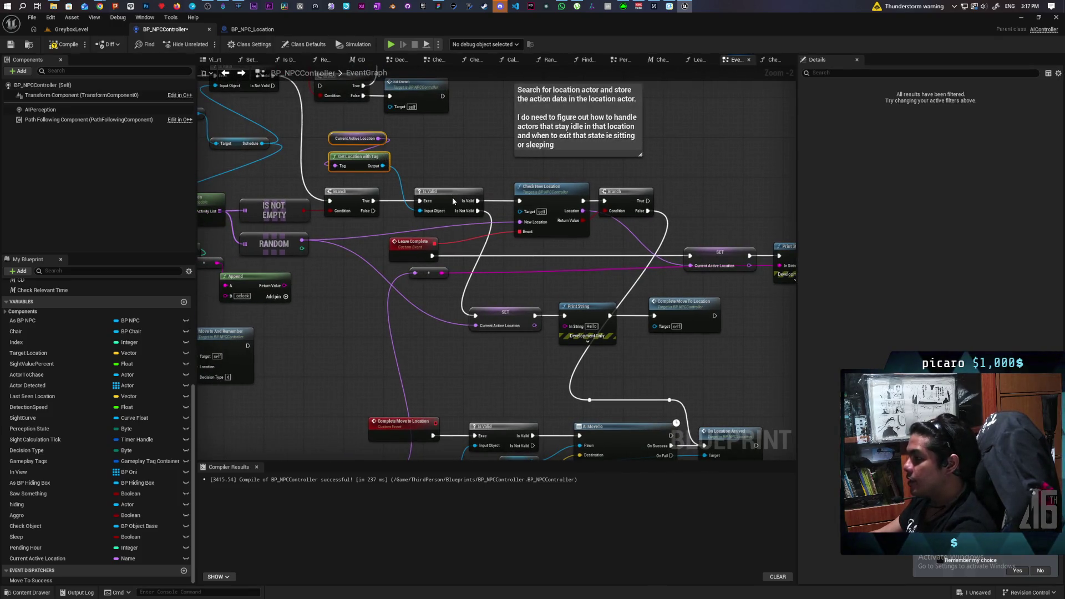
pyautogui.moveTo(453, 200); pyautogui.dragTo(442, 200)
pyautogui.moveTo(524, 332); pyautogui.dragTo(724, 358)
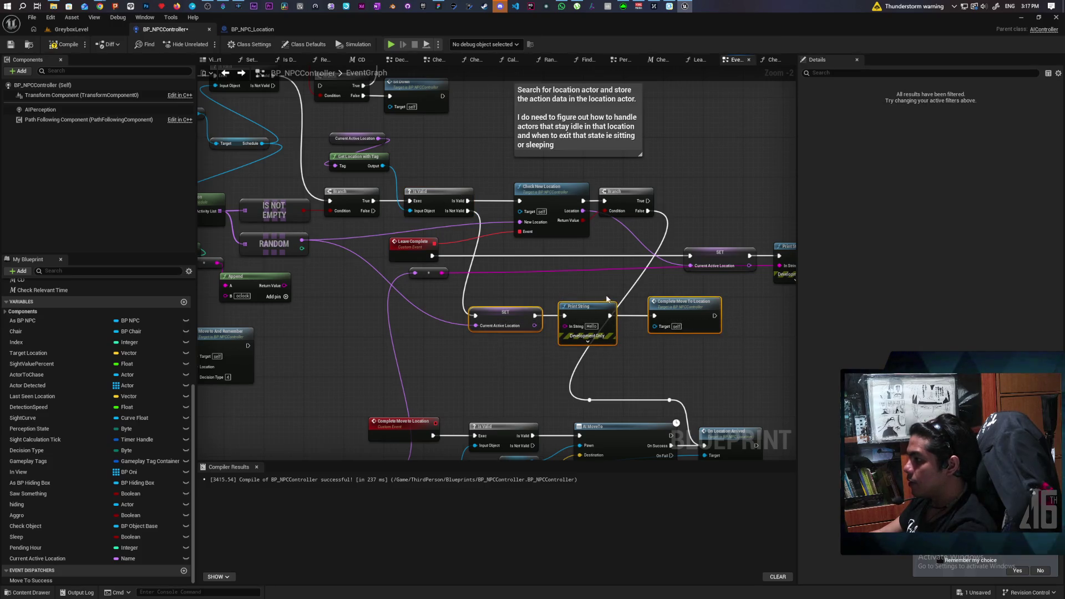
pyautogui.click(547, 286)
pyautogui.moveTo(399, 129); pyautogui.dragTo(326, 174)
pyautogui.moveTo(538, 197); pyautogui.dragTo(452, 203)
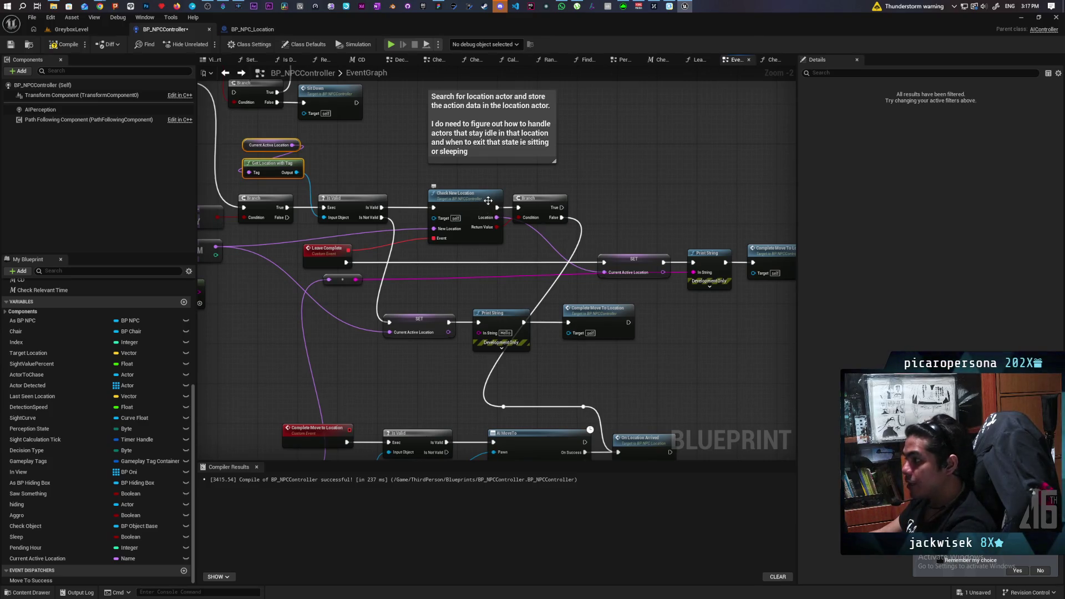
pyautogui.scroll(2, 452, 203)
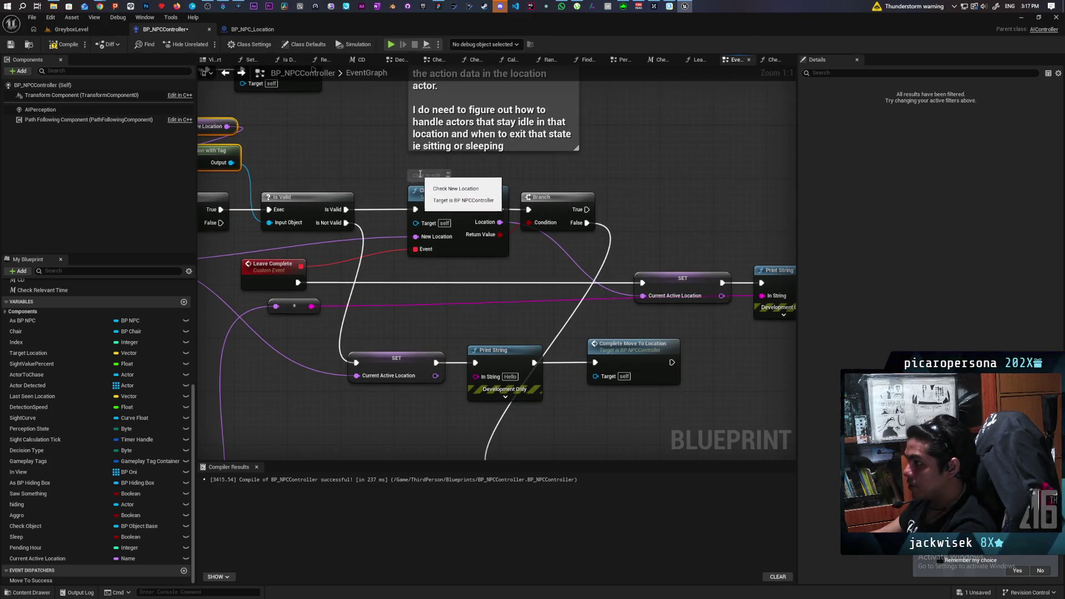
# Comment the Is Valid node 'If there is a valid current location, check for difference'.
pyautogui.click(306, 189)
pyautogui.click(303, 198)
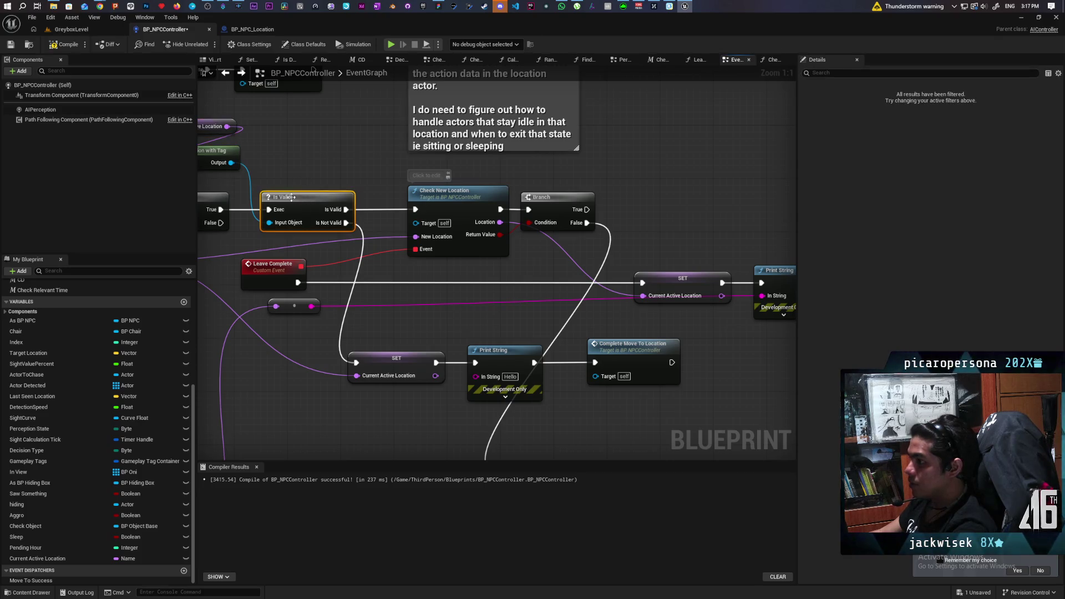
pyautogui.click(274, 183)
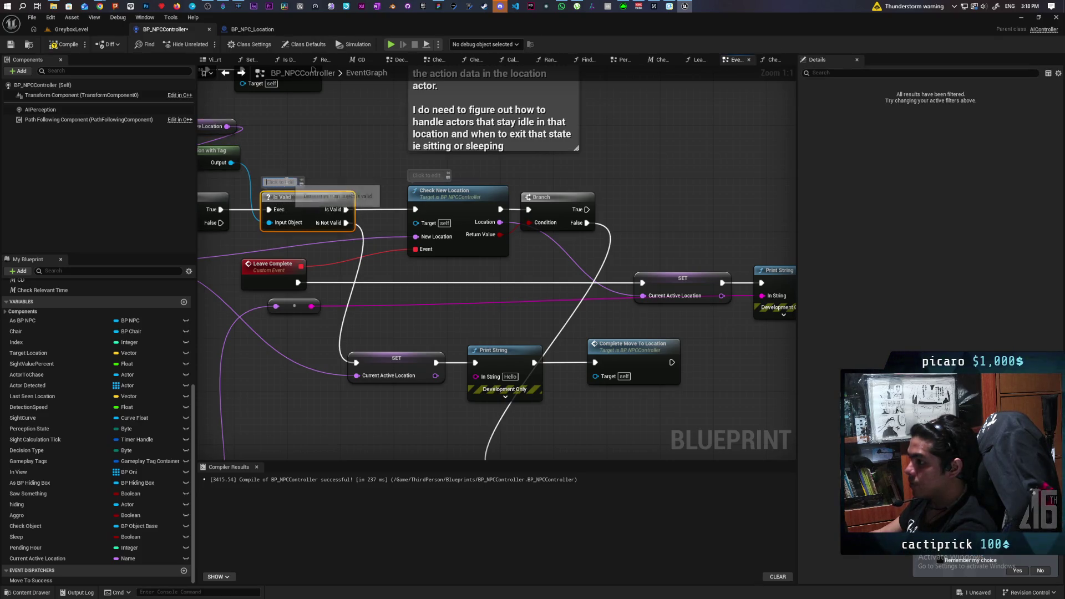
pyautogui.write('Is')
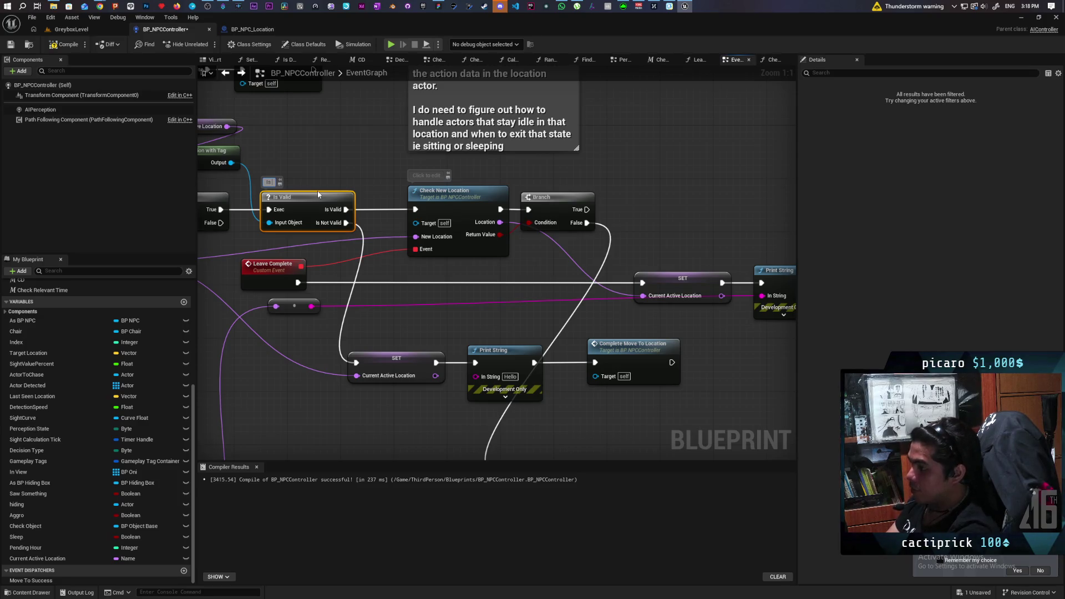
pyautogui.write('t')
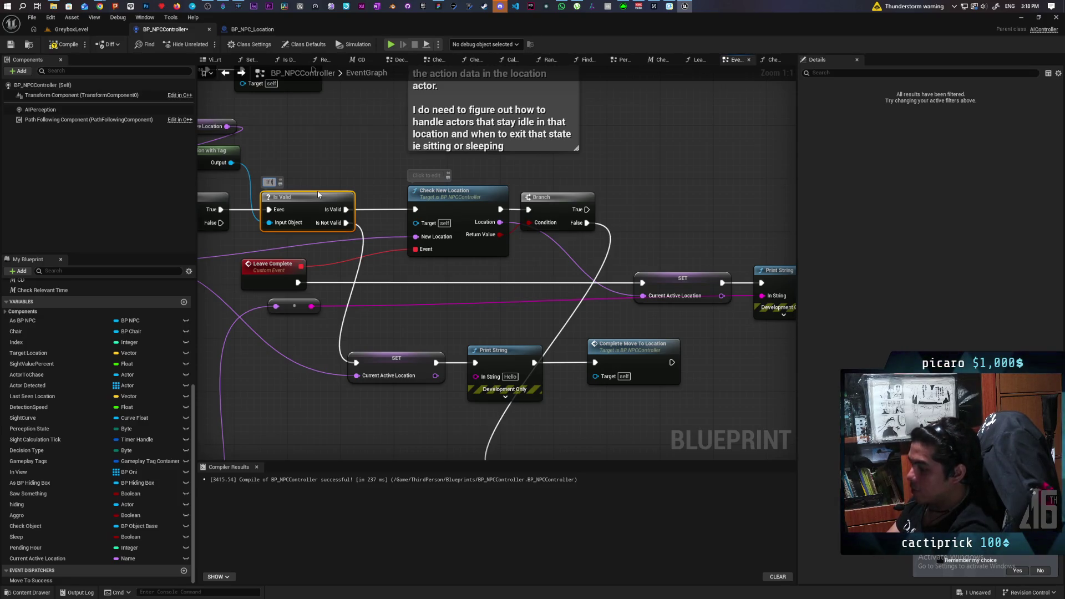
pyautogui.write('vali')
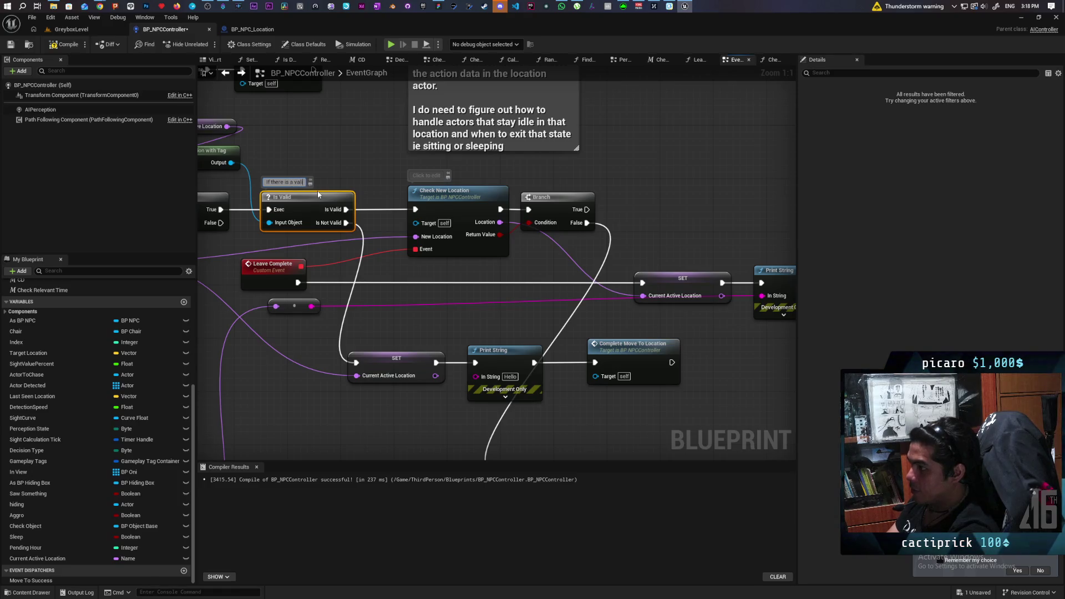
pyautogui.write('d current')
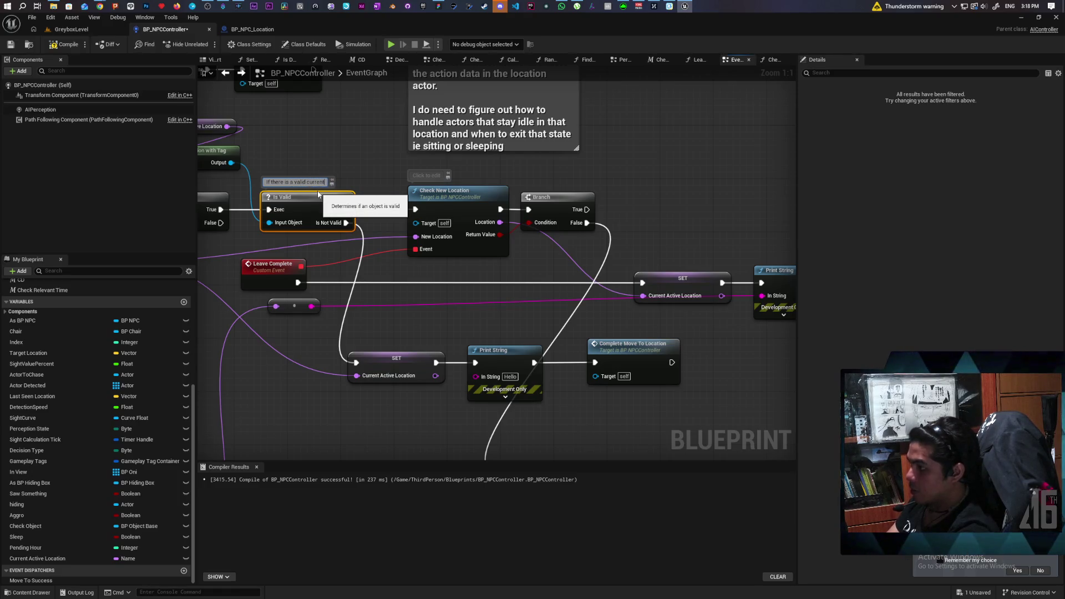
pyautogui.write(' location,')
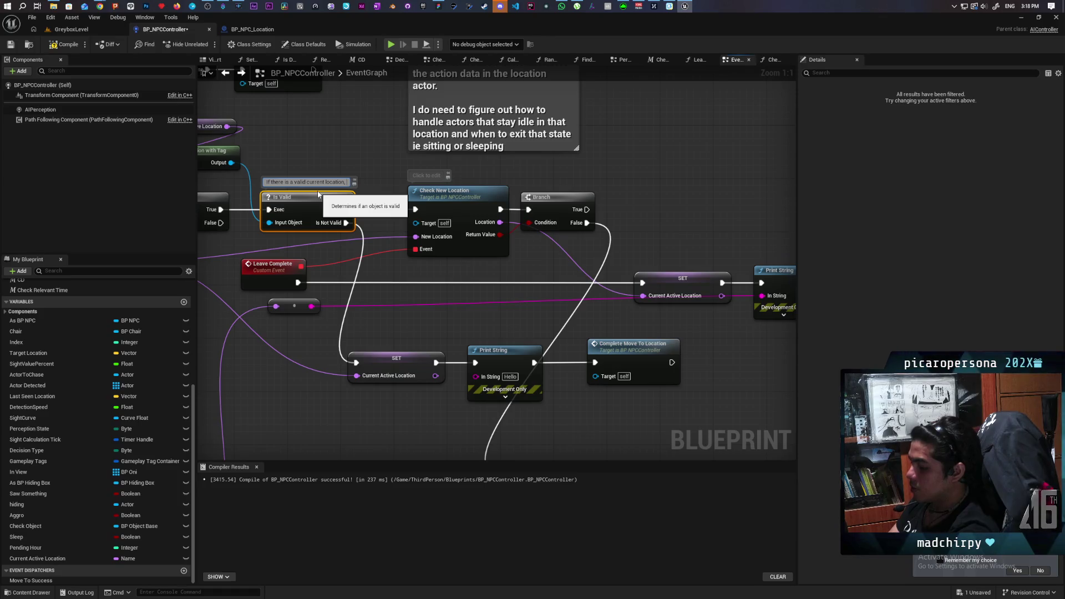
pyautogui.write(' check')
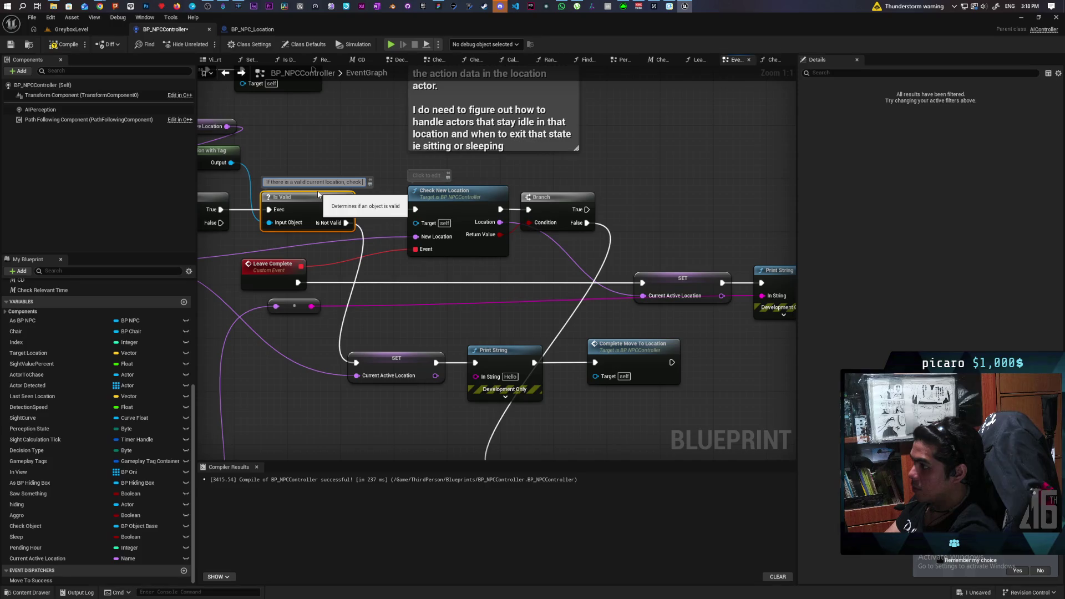
pyautogui.write(' for differe')
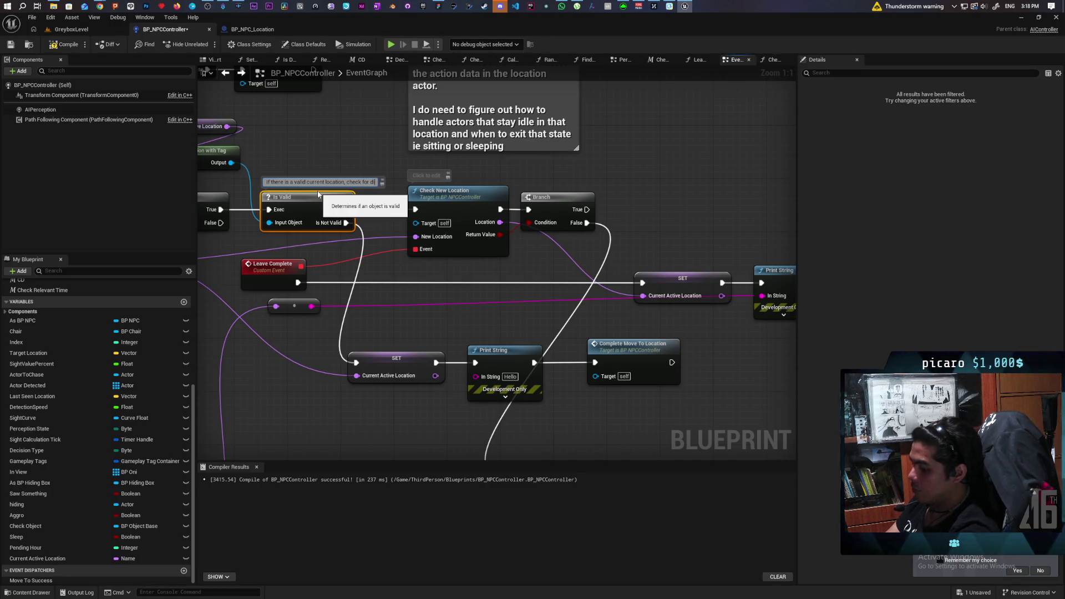
pyautogui.write('n')
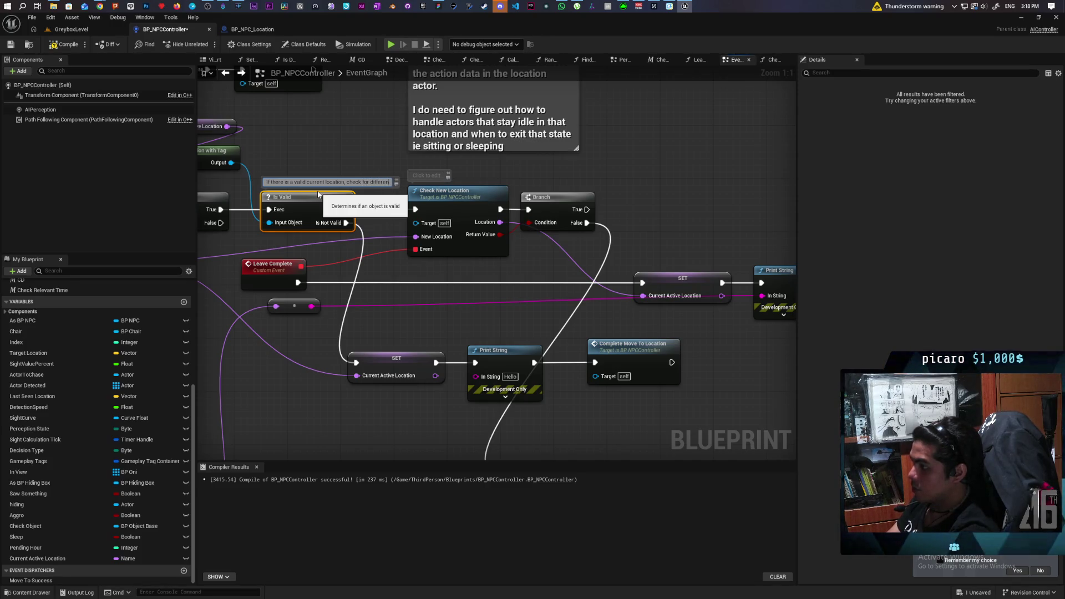
pyautogui.write('ce')
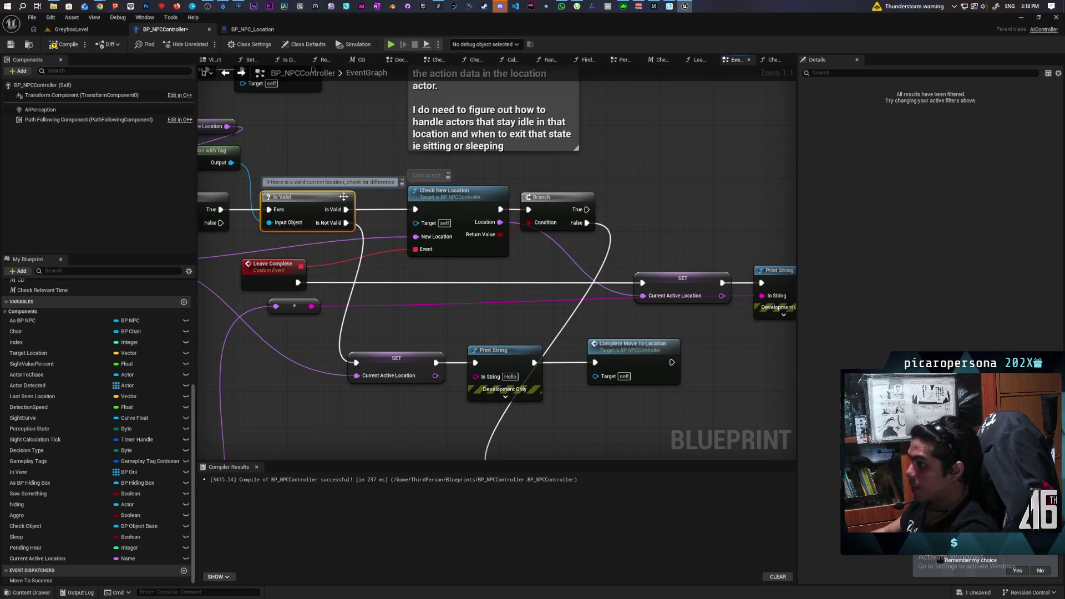
pyautogui.click(477, 165)
pyautogui.moveTo(428, 176); pyautogui.dragTo(555, 205)
# Nudge Check New Location and Branch right and comment it 'If new location play leave event'.
pyautogui.moveTo(476, 191); pyautogui.dragTo(496, 179)
pyautogui.click(495, 178)
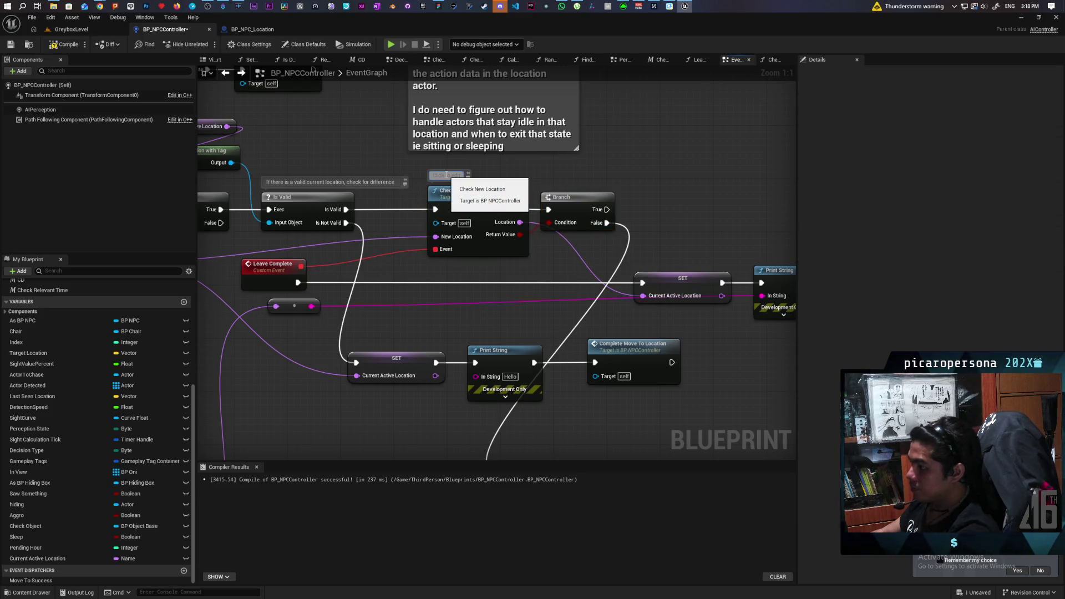
pyautogui.click(444, 176)
pyautogui.write('If')
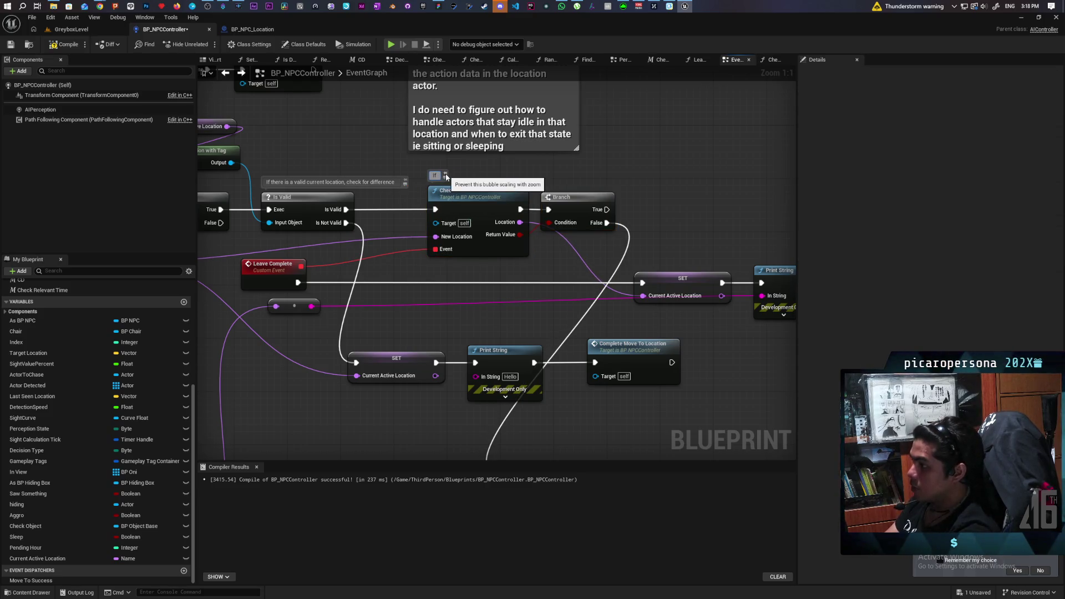
pyautogui.write(' new loca')
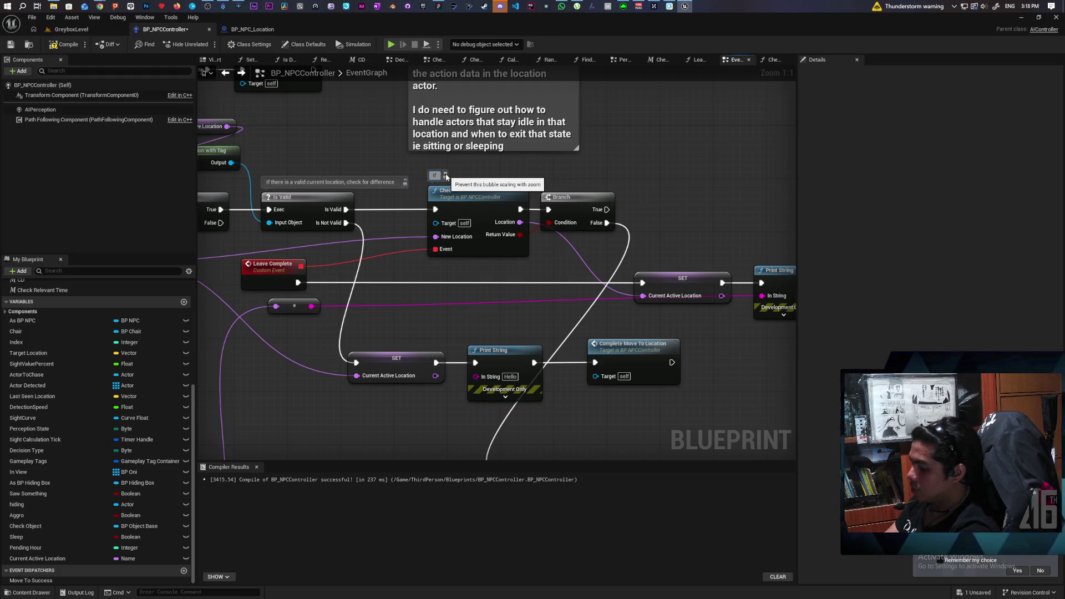
pyautogui.write('tion')
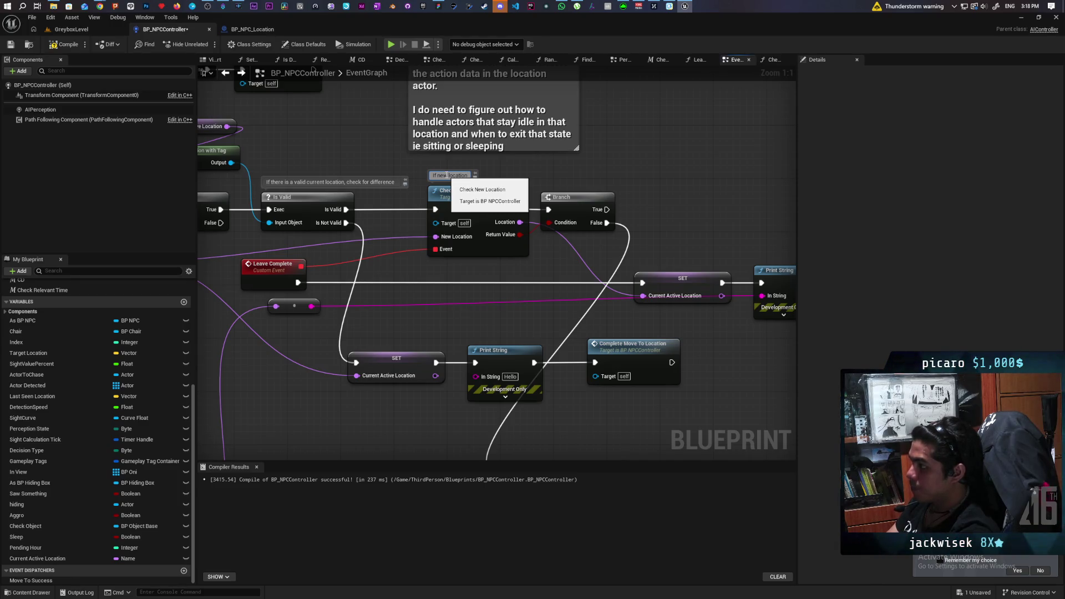
pyautogui.write(' play leave')
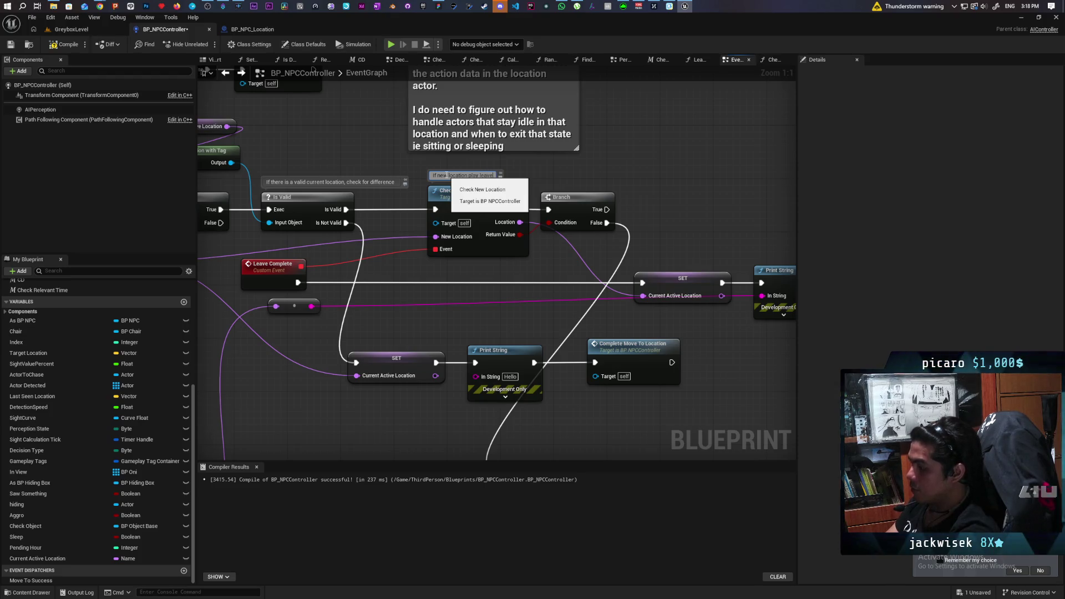
pyautogui.write(' event')
pyautogui.click(578, 174)
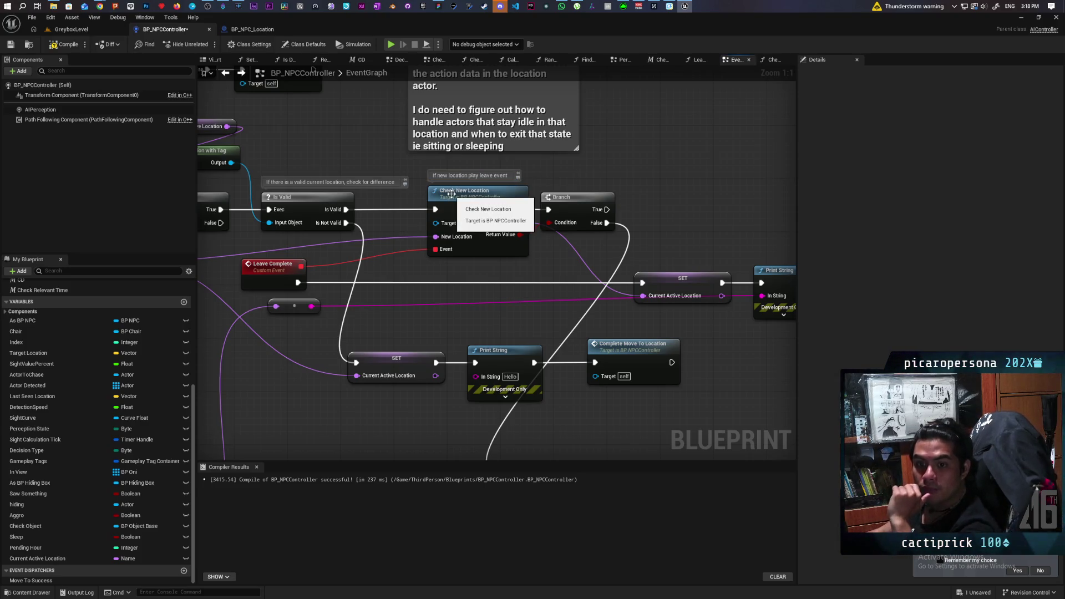
# Move the white wire's two reroute points and On Location Arrived to the right.
pyautogui.scroll(-3, 642, 186)
pyautogui.scroll(3, 638, 184)
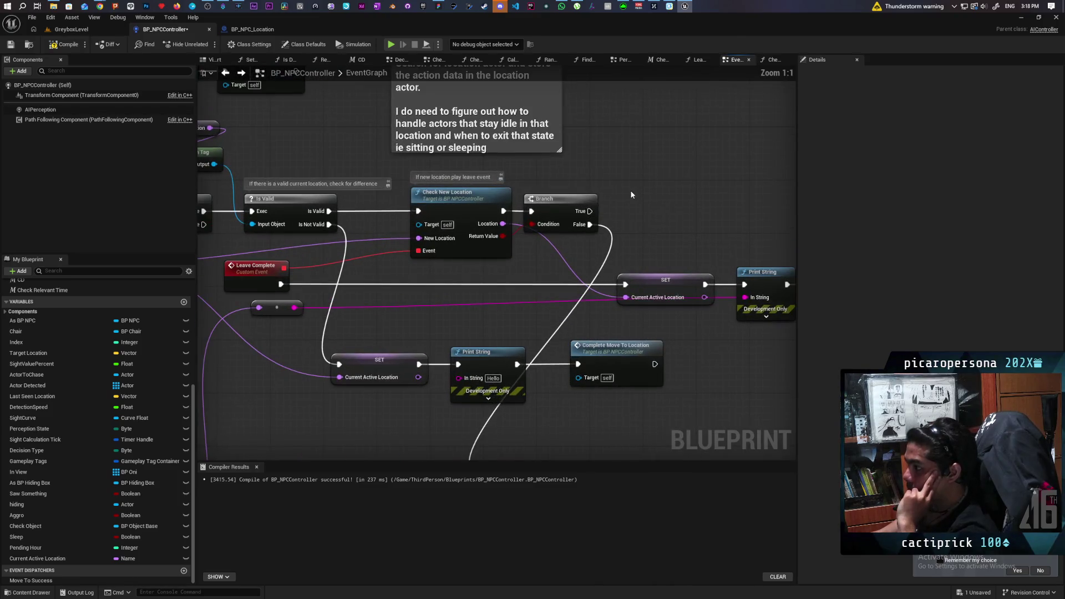
pyautogui.scroll(-3, 497, 205)
pyautogui.scroll(3, 574, 353)
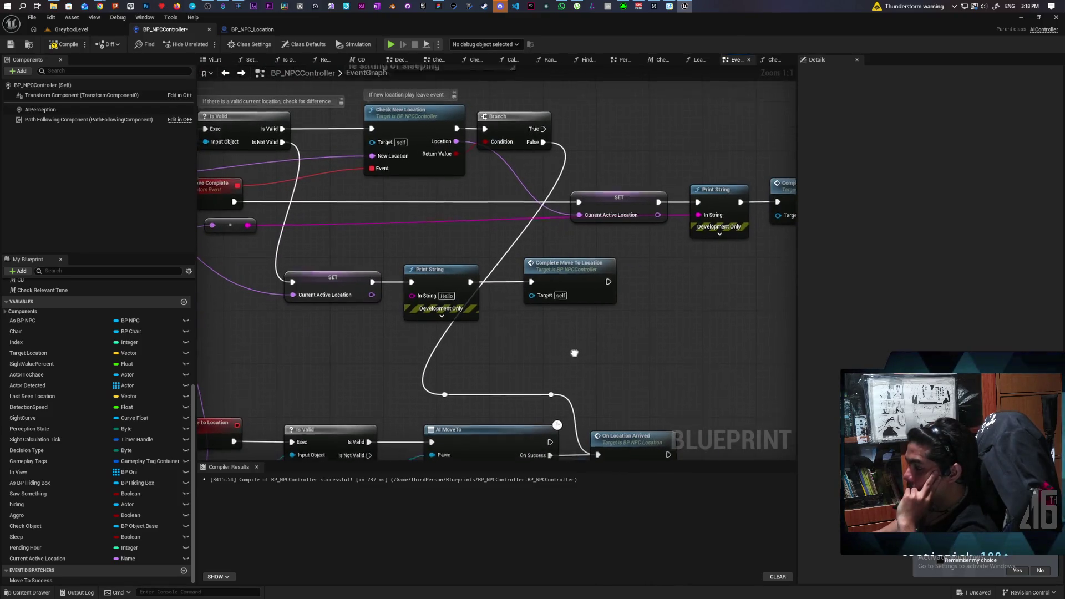
pyautogui.moveTo(432, 298); pyautogui.dragTo(555, 324)
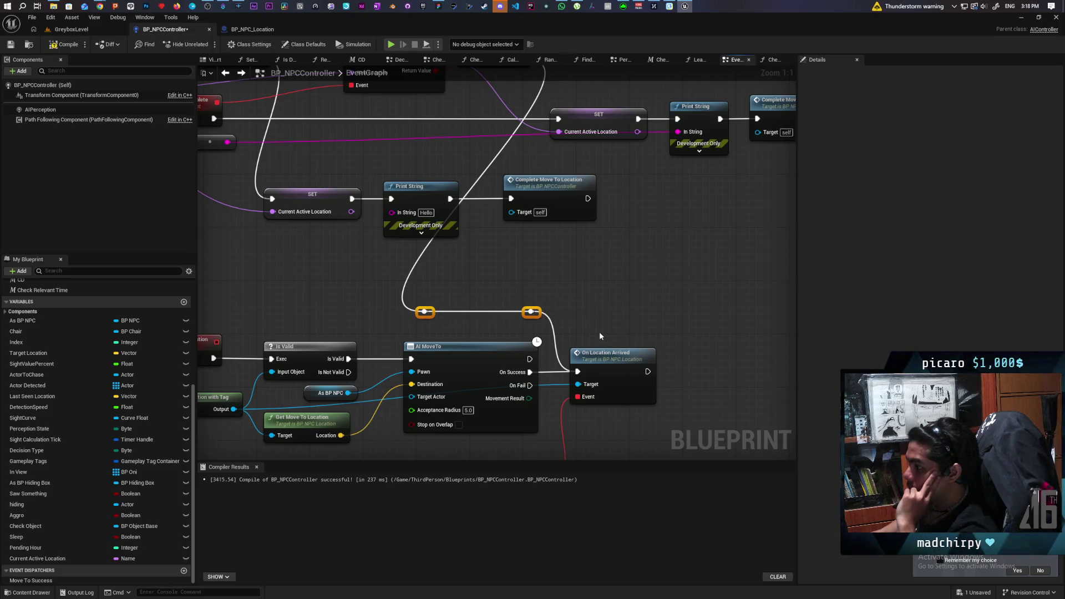
pyautogui.keyDown('ctrl'); pyautogui.click(613, 358); pyautogui.keyUp('ctrl')
pyautogui.moveTo(613, 360); pyautogui.dragTo(693, 361)
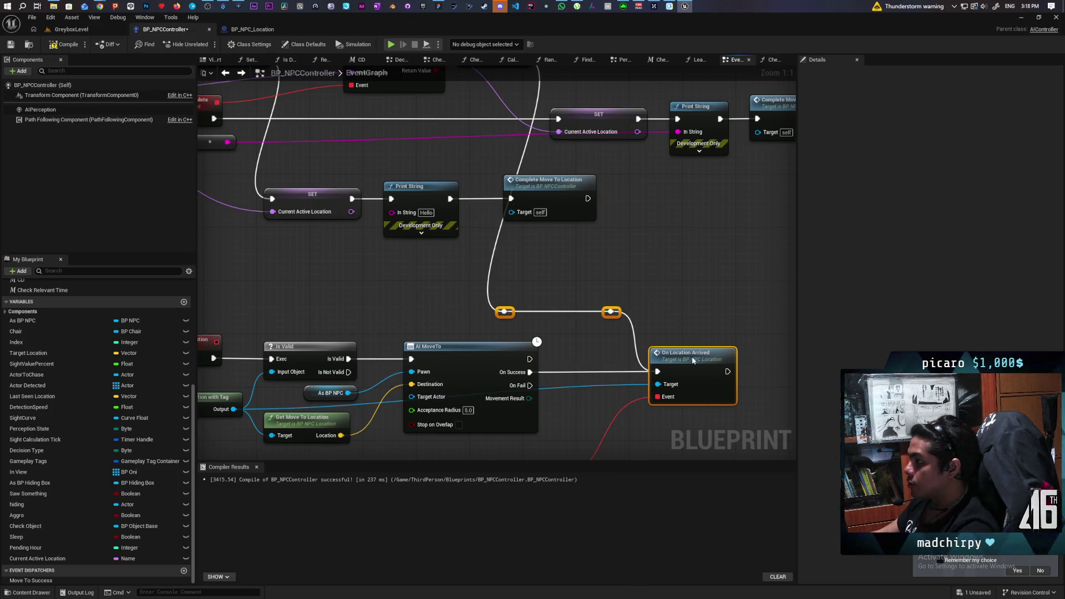
pyautogui.click(657, 332)
pyautogui.scroll(-4, 658, 332)
pyautogui.scroll(4, 588, 233)
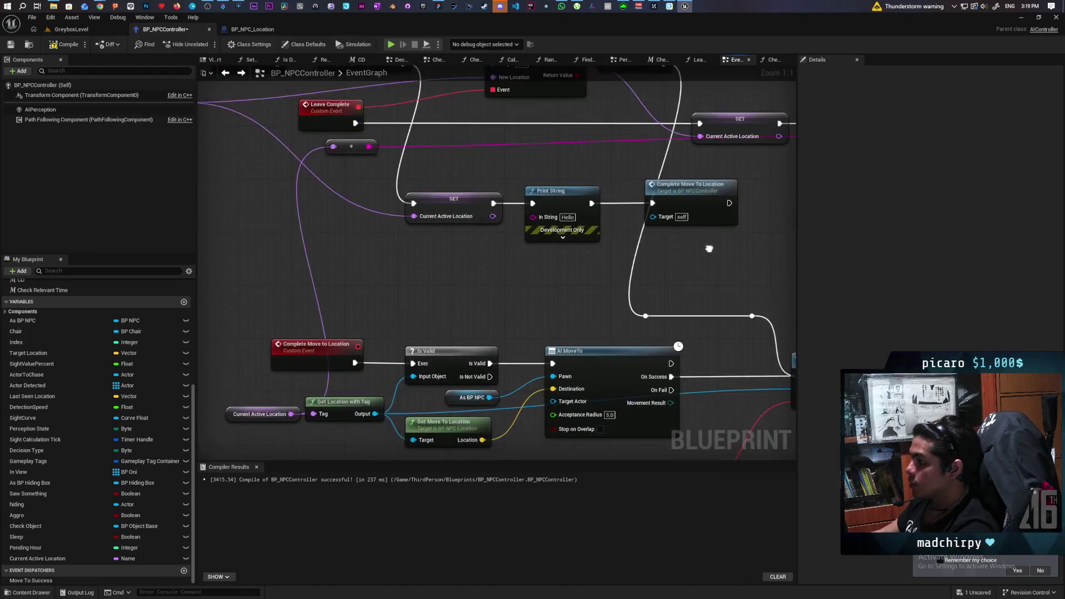
pyautogui.scroll(-4, 634, 332)
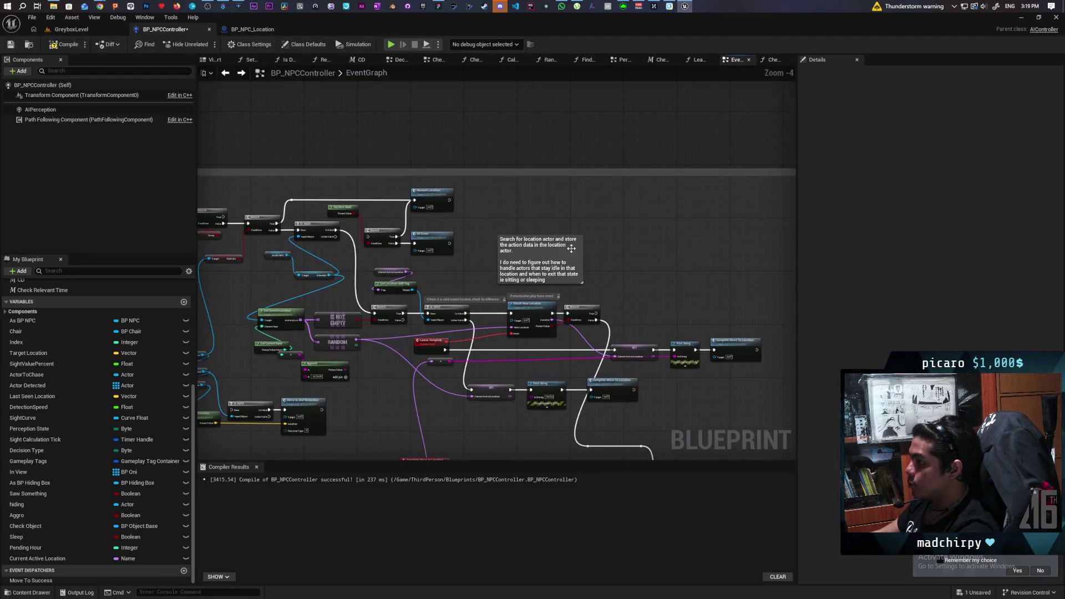
# Nudge the explanatory comment box and move the SET, Print String and Complete nodes up.
pyautogui.click(564, 211)
pyautogui.moveTo(563, 212); pyautogui.dragTo(573, 212)
pyautogui.moveTo(646, 419)
pyautogui.mouseDown()
pyautogui.moveTo(500, 399)
pyautogui.moveTo(465, 383)
pyautogui.moveTo(509, 273)
pyautogui.mouseUp()
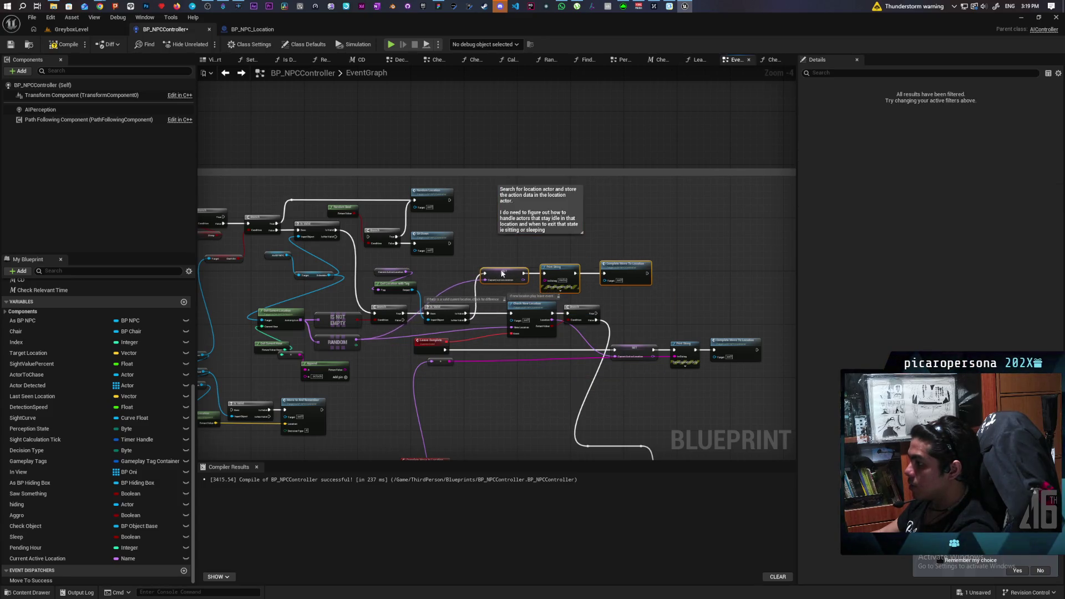
pyautogui.moveTo(612, 316)
pyautogui.mouseDown()
pyautogui.moveTo(611, 219)
pyautogui.moveTo(583, 183)
pyautogui.mouseUp()
pyautogui.scroll(1, 610, 255)
pyautogui.scroll(1, 640, 255)
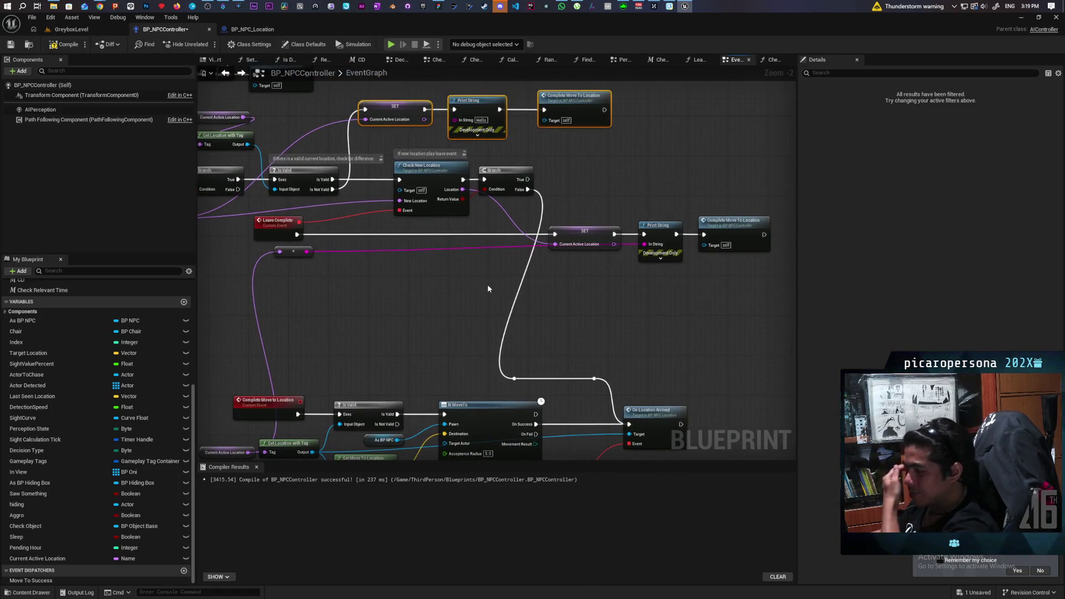
pyautogui.moveTo(483, 290)
pyautogui.mouseDown()
pyautogui.moveTo(506, 209)
pyautogui.moveTo(508, 228)
pyautogui.moveTo(478, 238)
pyautogui.moveTo(500, 240)
pyautogui.moveTo(509, 288)
pyautogui.moveTo(569, 286)
pyautogui.mouseUp()
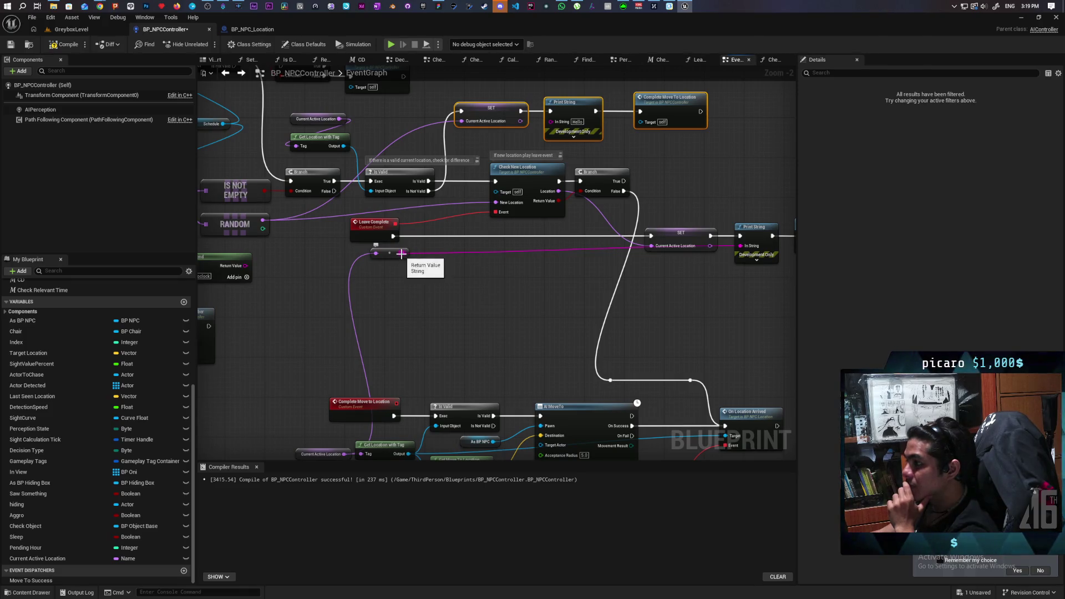
pyautogui.moveTo(520, 292)
pyautogui.mouseDown()
pyautogui.moveTo(523, 209)
pyautogui.moveTo(528, 271)
pyautogui.moveTo(507, 307)
pyautogui.moveTo(456, 313)
pyautogui.mouseUp()
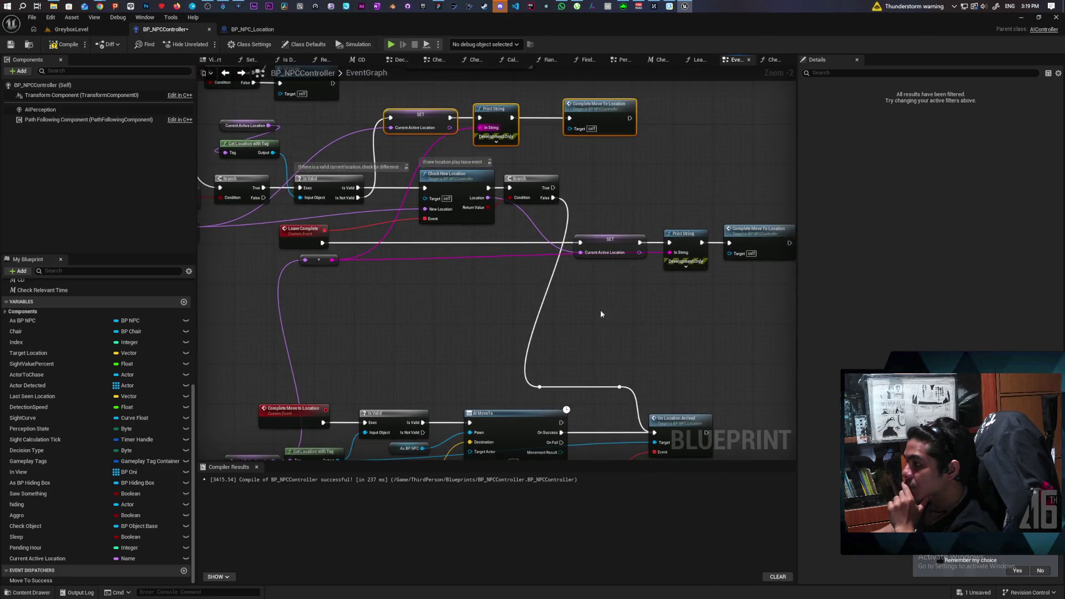
pyautogui.moveTo(625, 314)
pyautogui.mouseDown()
pyautogui.moveTo(543, 305)
pyautogui.moveTo(645, 281)
pyautogui.moveTo(631, 305)
pyautogui.mouseUp()
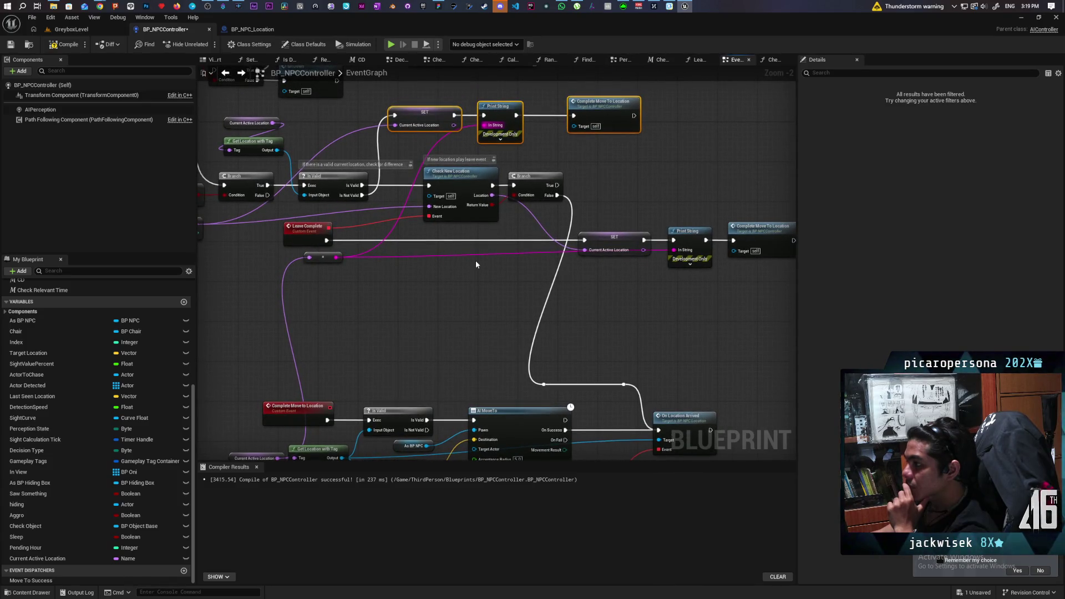
pyautogui.moveTo(475, 286); pyautogui.dragTo(515, 302)
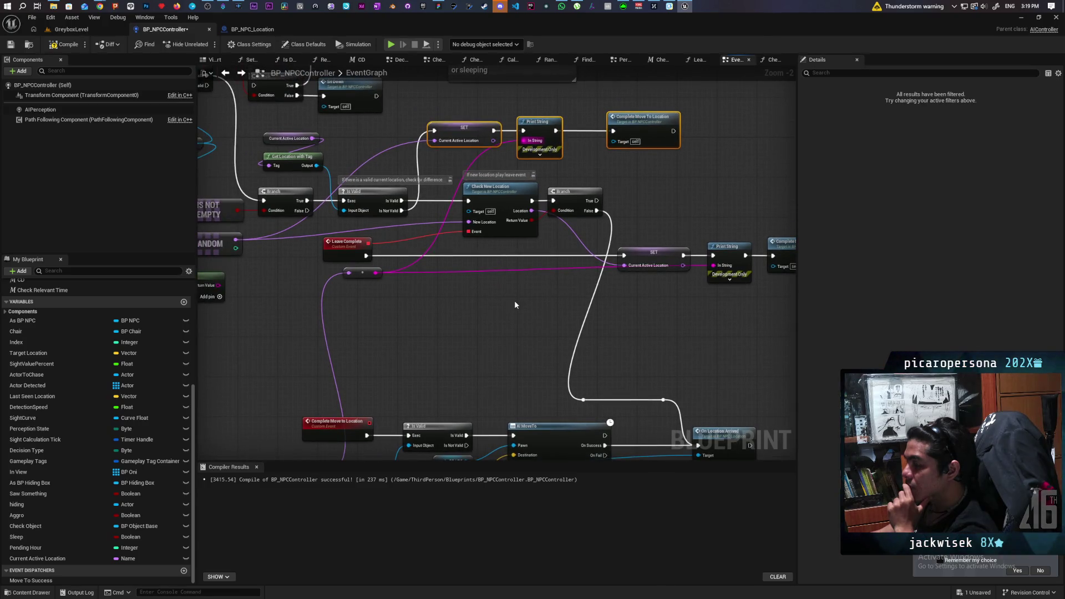
pyautogui.click(491, 229)
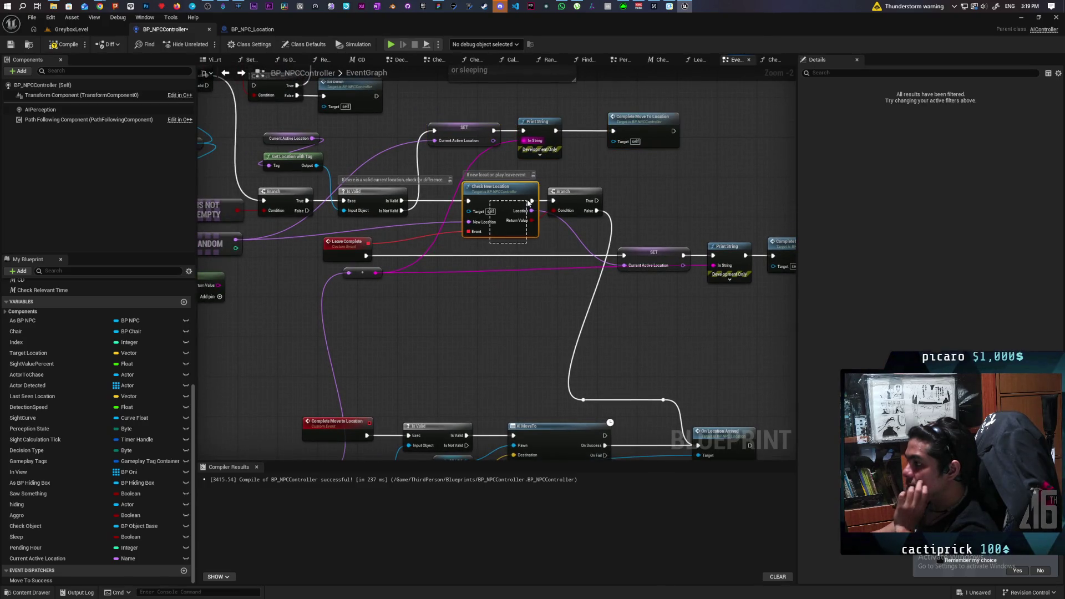
# Pan to the right-hand nodes and save the BP_NPCController blueprint.
pyautogui.moveTo(678, 248); pyautogui.dragTo(581, 221)
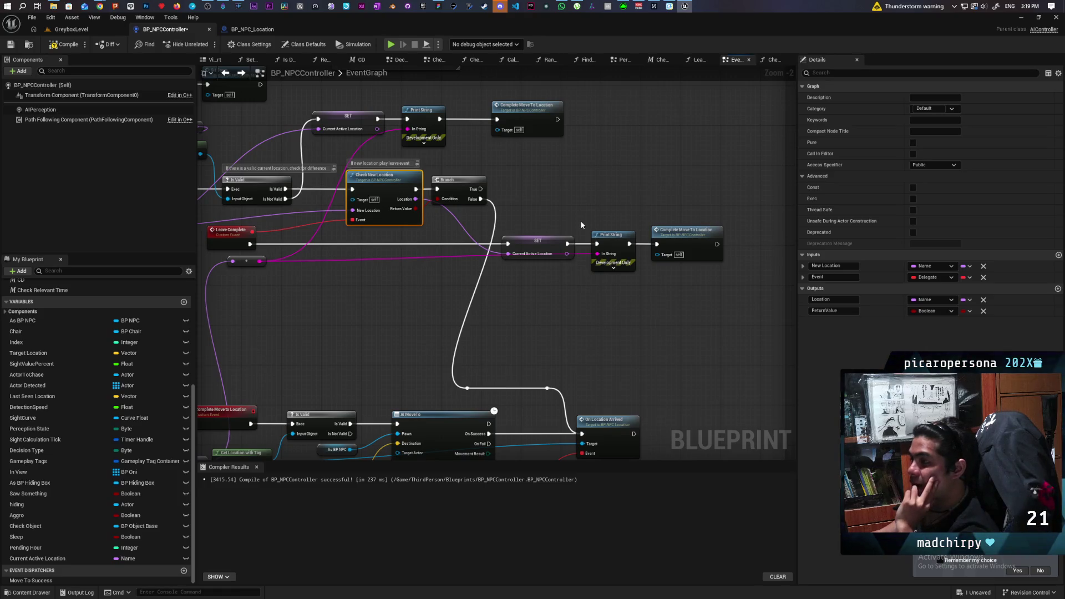
pyautogui.click(12, 47)
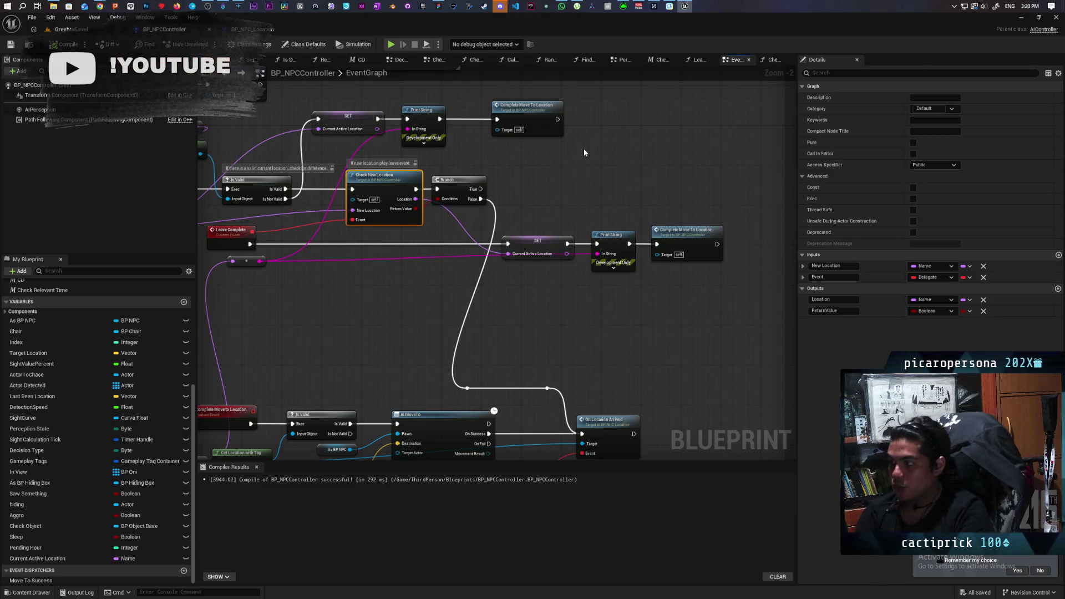
# Open BP_NPC from ThirdPerson/Blueprints and pan across the MC Sit, MC Get Up and sitting nodes.
pyautogui.click(27, 593)
pyautogui.doubleClick(142, 432)
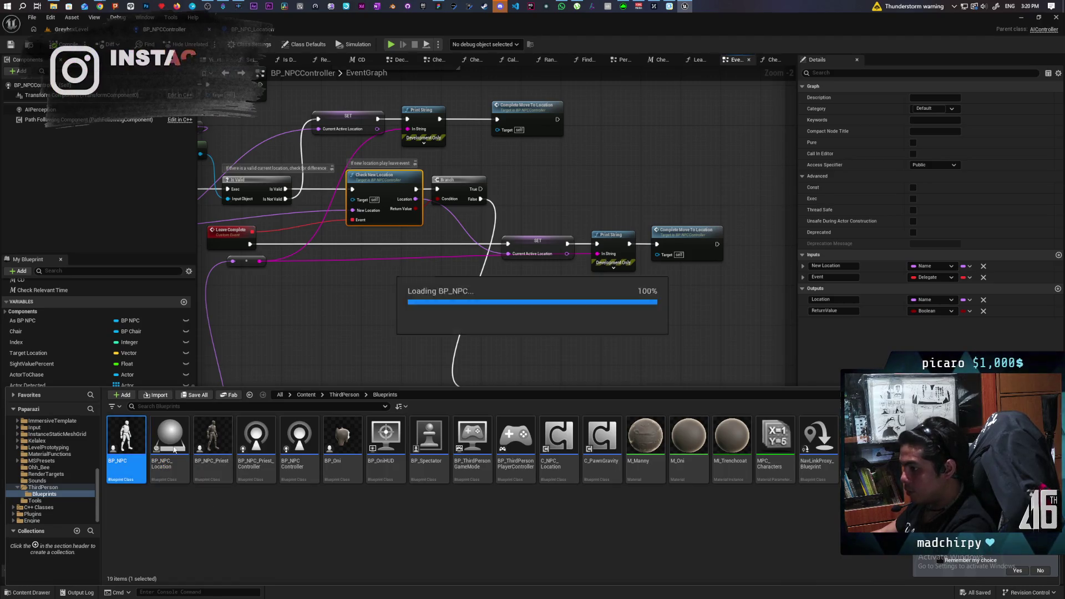
pyautogui.scroll(4, 408, 303)
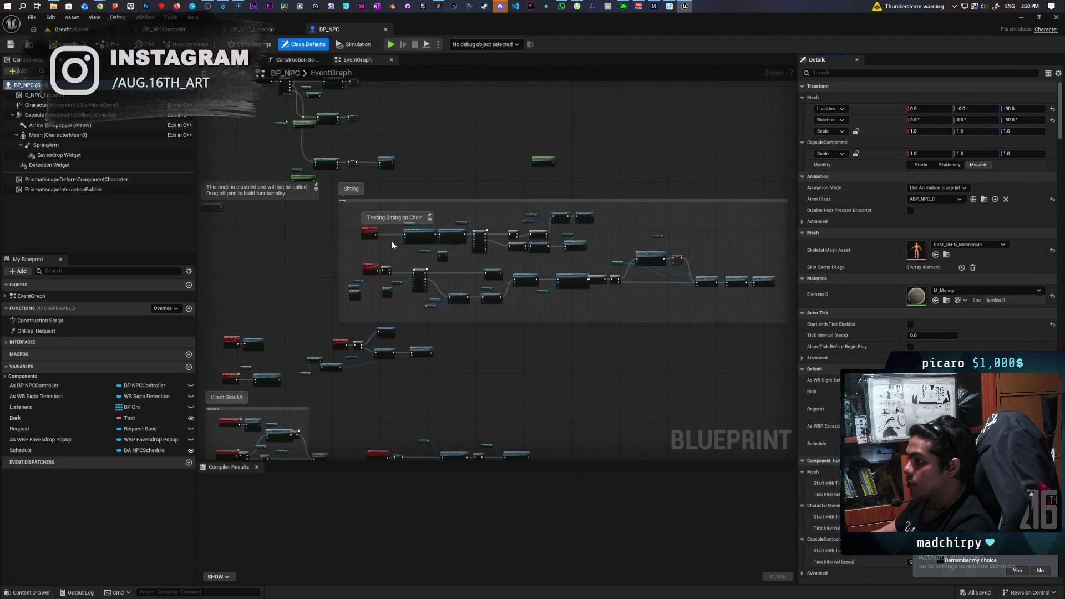
pyautogui.moveTo(352, 237)
pyautogui.mouseDown()
pyautogui.moveTo(224, 228)
pyautogui.moveTo(472, 237)
pyautogui.moveTo(341, 215)
pyautogui.moveTo(356, 204)
pyautogui.moveTo(303, 231)
pyautogui.mouseUp()
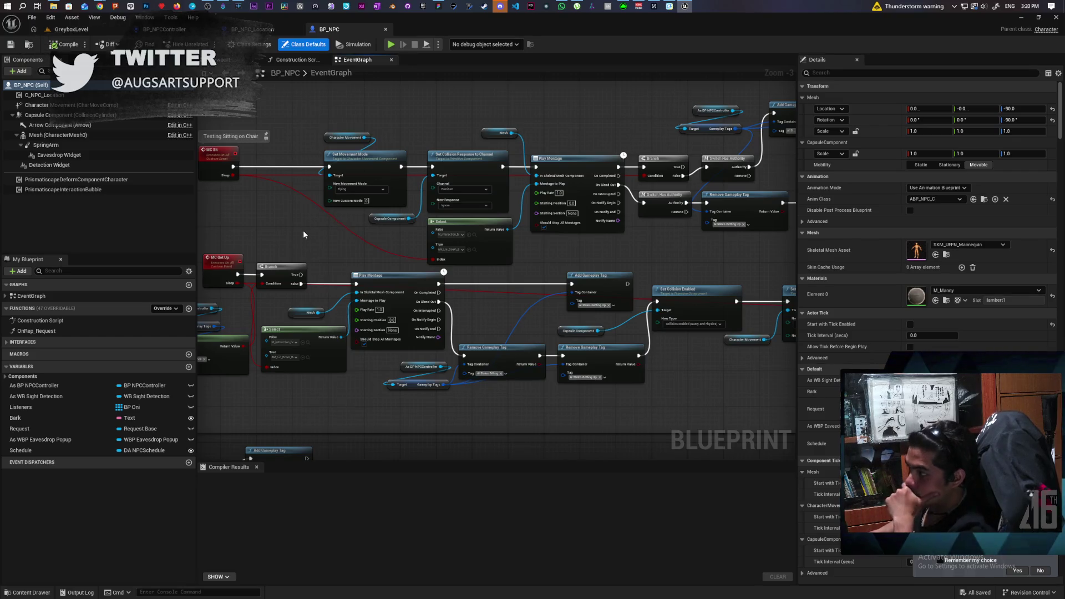
pyautogui.scroll(-2, 311, 248)
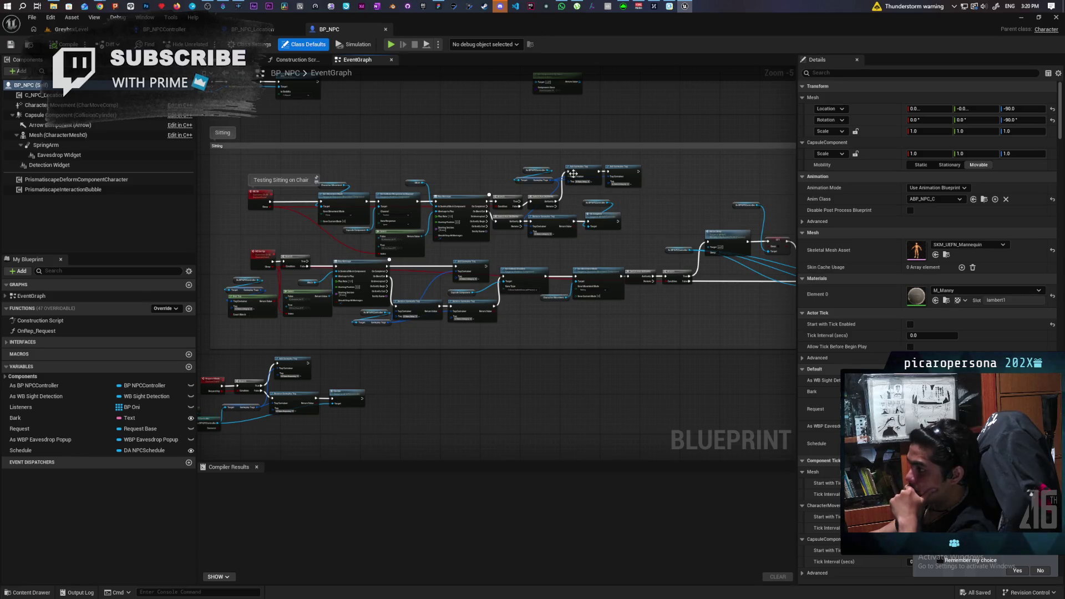
pyautogui.scroll(2, 538, 216)
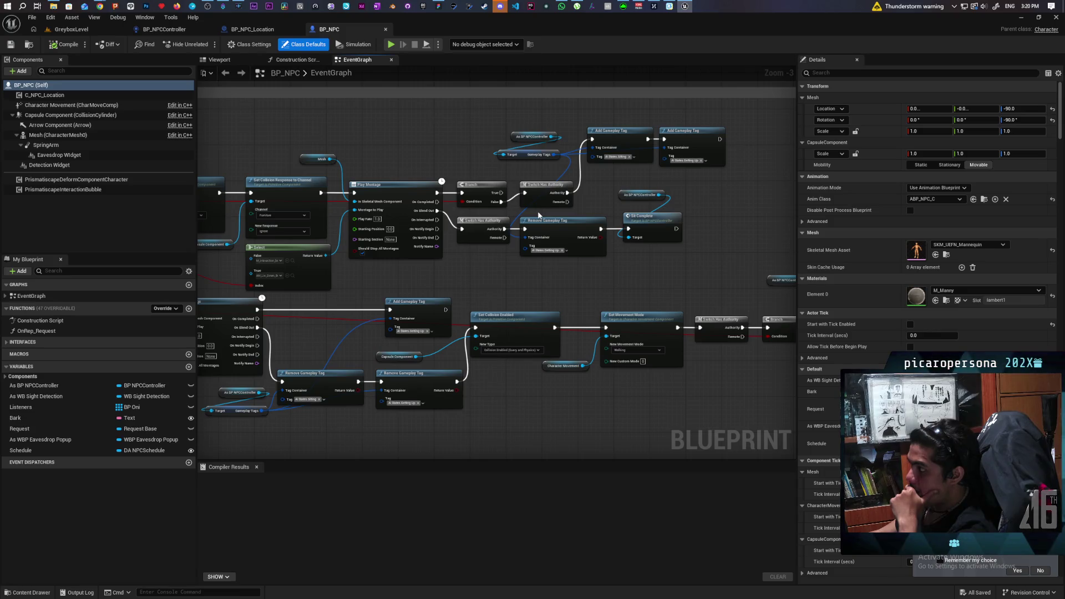
pyautogui.moveTo(501, 229); pyautogui.dragTo(665, 218)
pyautogui.moveTo(567, 258)
pyautogui.mouseDown()
pyautogui.moveTo(632, 258)
pyautogui.moveTo(495, 241)
pyautogui.moveTo(399, 245)
pyautogui.mouseUp()
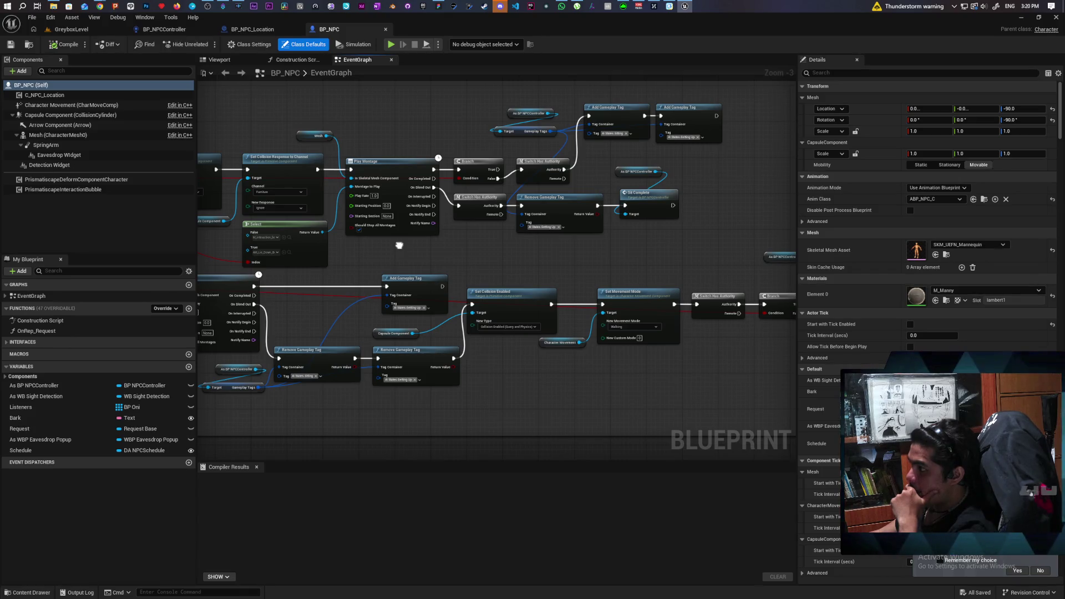
pyautogui.moveTo(399, 244)
pyautogui.mouseDown()
pyautogui.moveTo(660, 236)
pyautogui.moveTo(569, 238)
pyautogui.mouseUp()
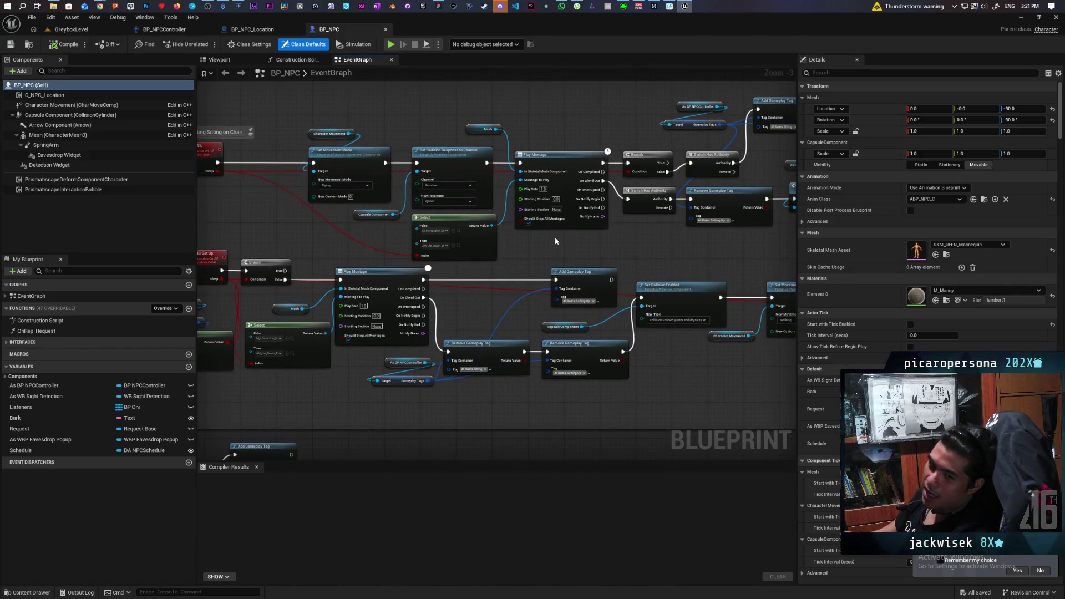
pyautogui.moveTo(555, 238)
pyautogui.mouseDown()
pyautogui.moveTo(662, 245)
pyautogui.moveTo(475, 238)
pyautogui.moveTo(567, 211)
pyautogui.moveTo(592, 189)
pyautogui.moveTo(460, 220)
pyautogui.moveTo(618, 219)
pyautogui.moveTo(553, 225)
pyautogui.moveTo(610, 236)
pyautogui.moveTo(601, 257)
pyautogui.moveTo(446, 249)
pyautogui.moveTo(619, 238)
pyautogui.moveTo(517, 231)
pyautogui.moveTo(616, 224)
pyautogui.moveTo(594, 223)
pyautogui.mouseUp()
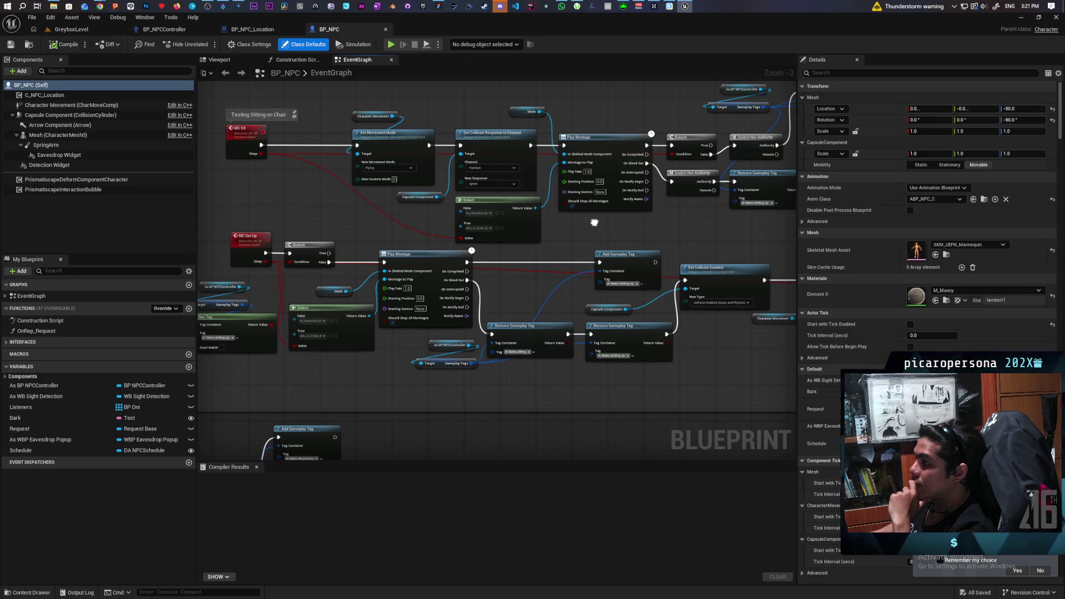
pyautogui.scroll(-1, 332, 246)
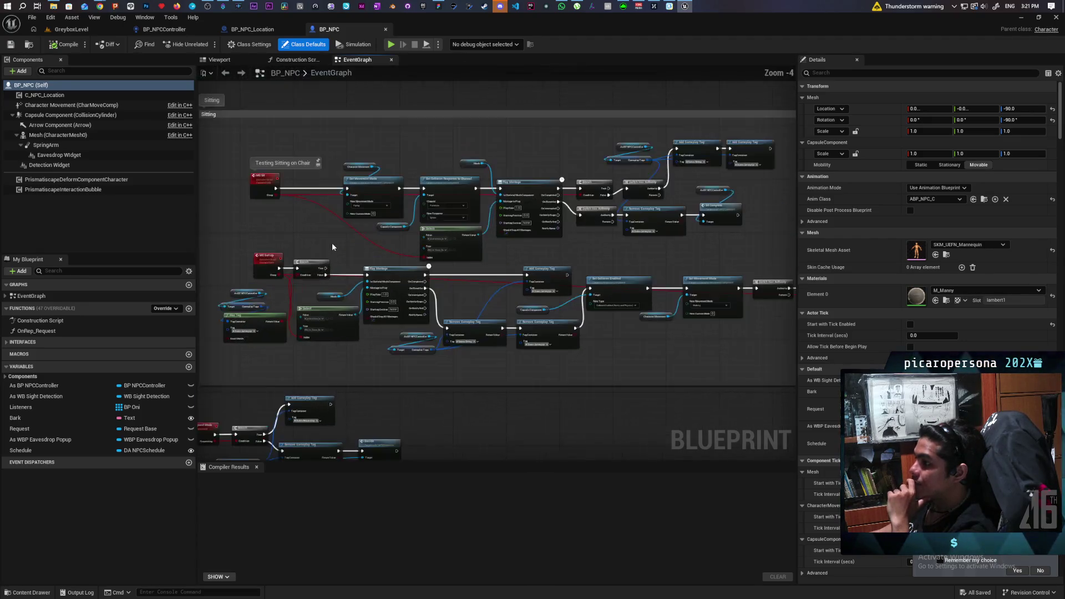
# Inspect the MC Sit event, the Sit Complete call and the Remove Gameplay Tag pin options.
pyautogui.click(268, 190)
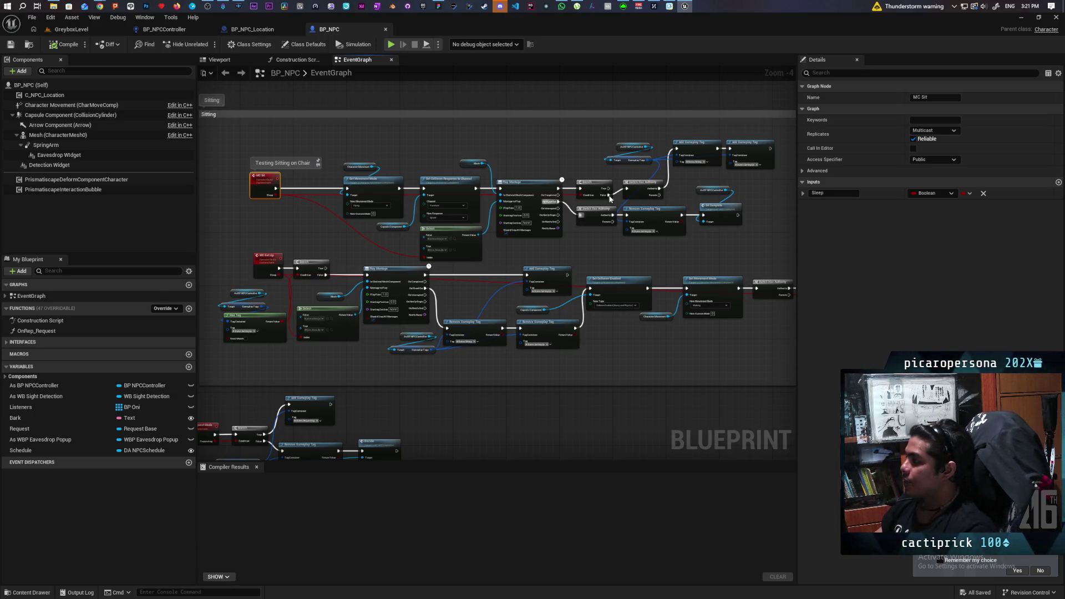
pyautogui.scroll(3, 644, 219)
pyautogui.scroll(-2, 595, 223)
pyautogui.click(541, 278)
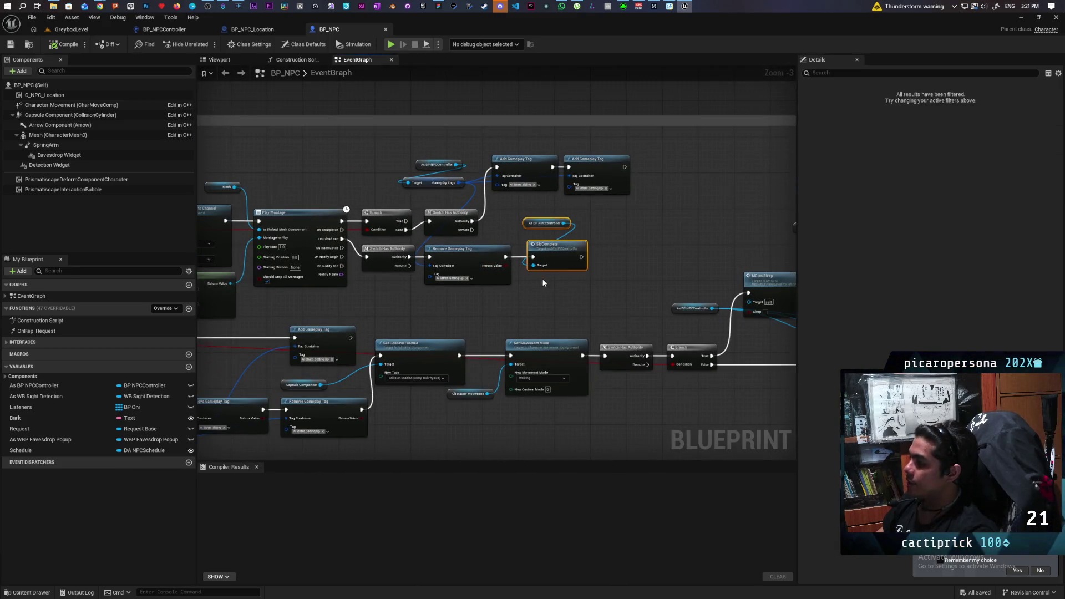
pyautogui.moveTo(530, 311); pyautogui.dragTo(557, 314)
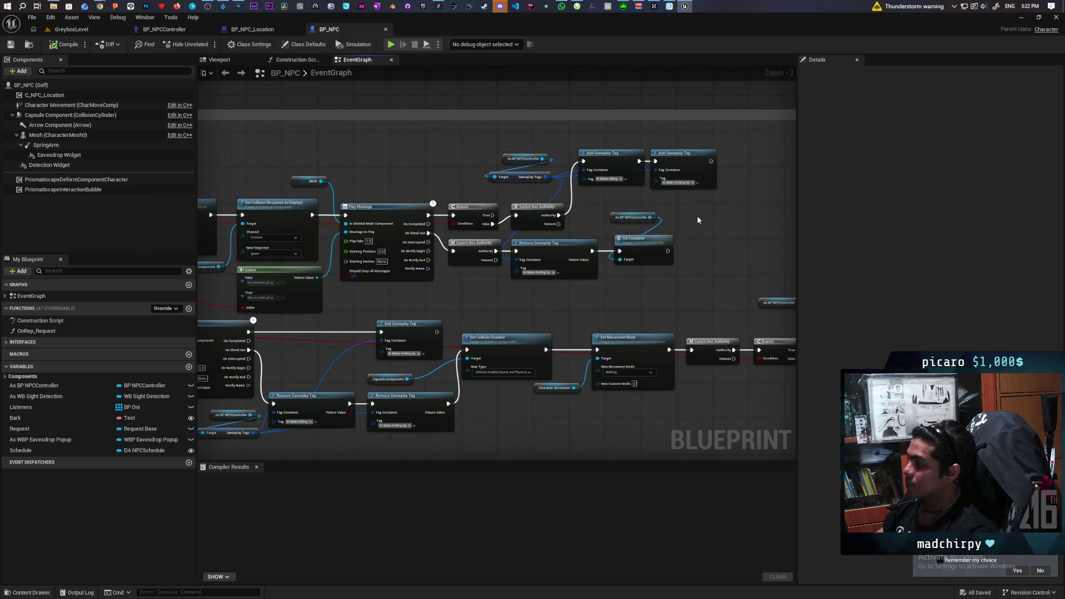
pyautogui.moveTo(717, 208); pyautogui.dragTo(620, 282)
pyautogui.scroll(-1, 662, 277)
pyautogui.moveTo(285, 236)
pyautogui.mouseDown()
pyautogui.moveTo(391, 235)
pyautogui.moveTo(385, 222)
pyautogui.moveTo(351, 215)
pyautogui.mouseUp()
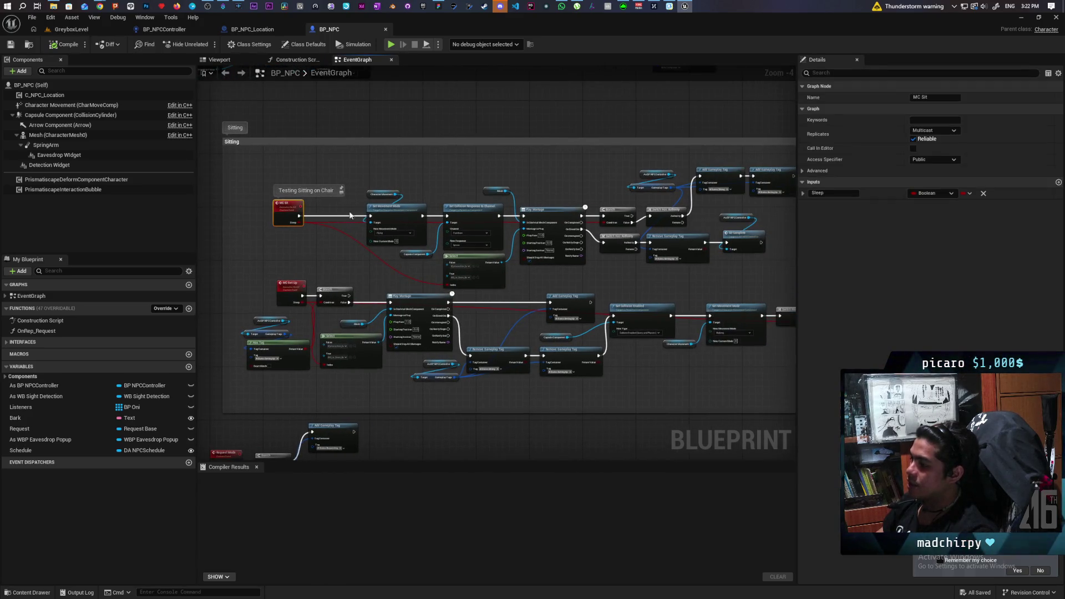
pyautogui.rightClick(670, 258)
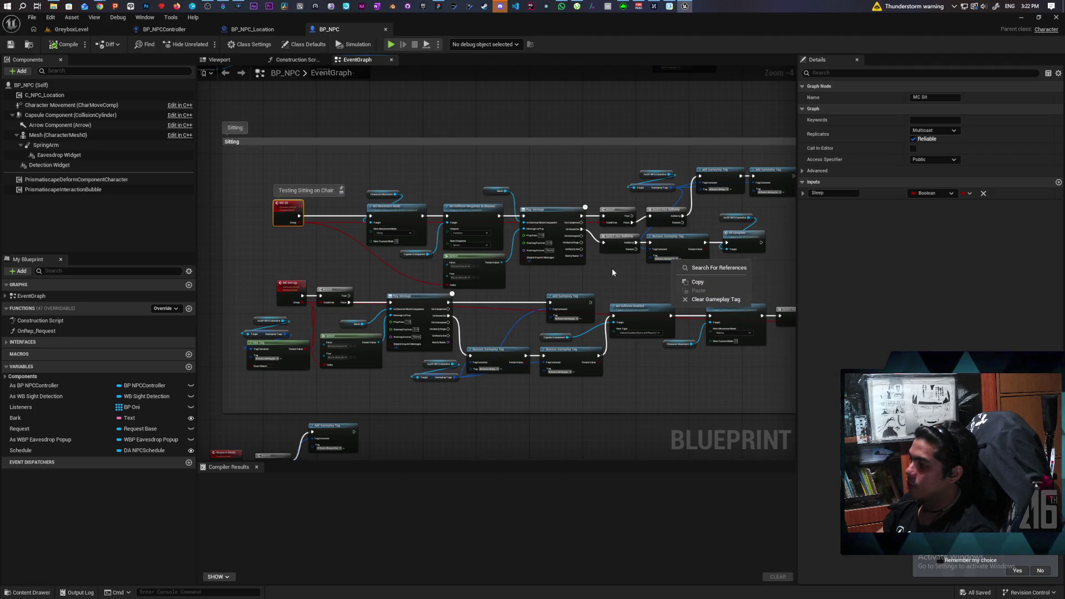
pyautogui.click(613, 272)
pyautogui.moveTo(613, 272); pyautogui.dragTo(584, 264)
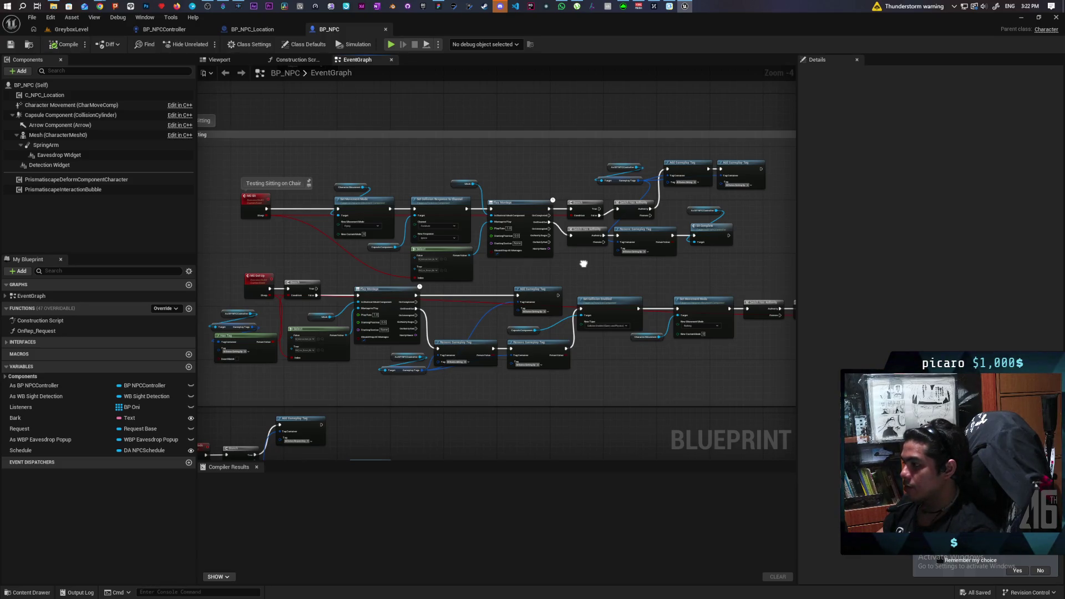
pyautogui.scroll(-2, 580, 250)
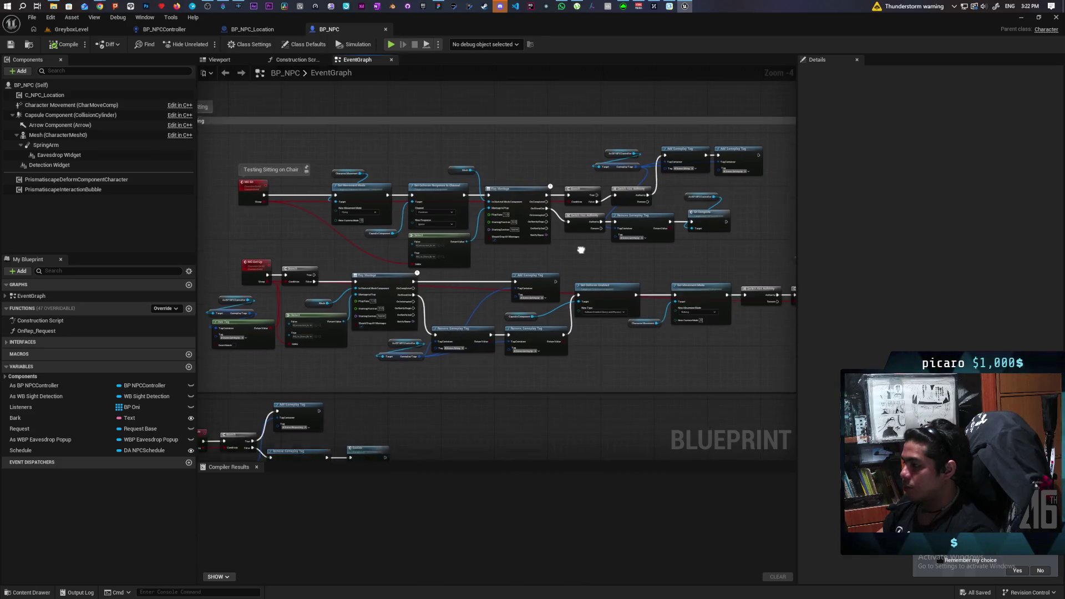
# Move the Testing Sitting on Chair comment group slightly upward.
pyautogui.click(236, 143)
pyautogui.moveTo(338, 174); pyautogui.dragTo(337, 160)
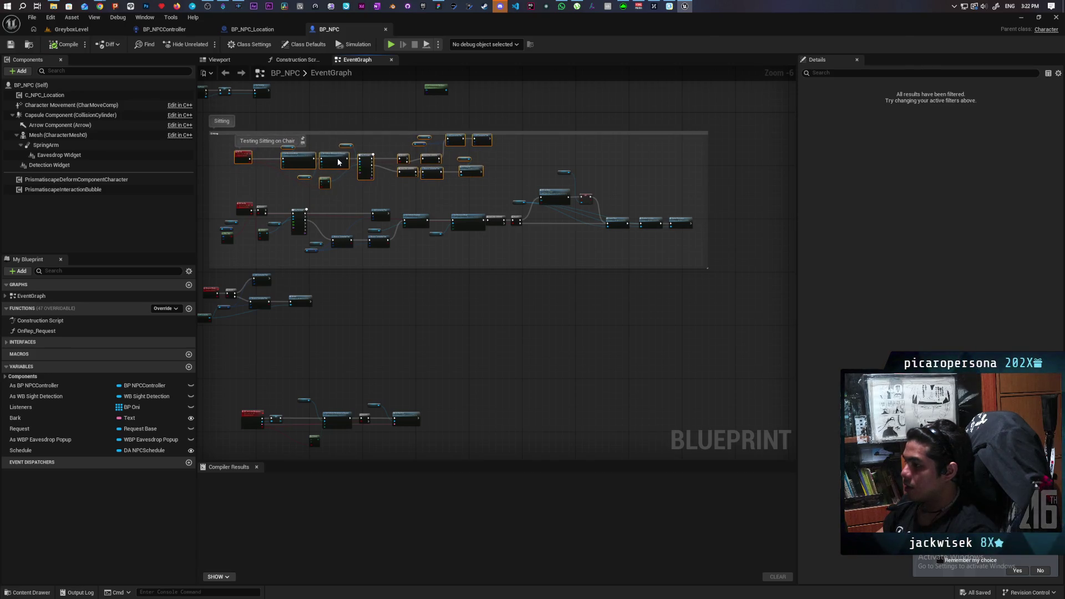
pyautogui.click(514, 146)
pyautogui.scroll(3, 511, 143)
pyautogui.moveTo(513, 148)
pyautogui.mouseDown()
pyautogui.moveTo(528, 159)
pyautogui.moveTo(525, 109)
pyautogui.mouseUp()
pyautogui.scroll(-2, 530, 149)
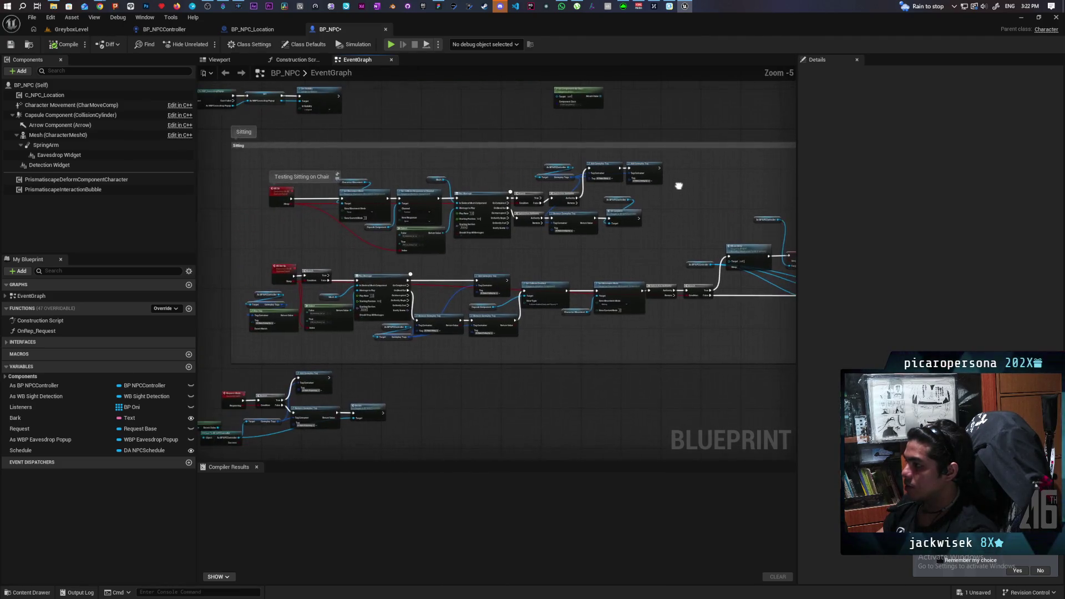